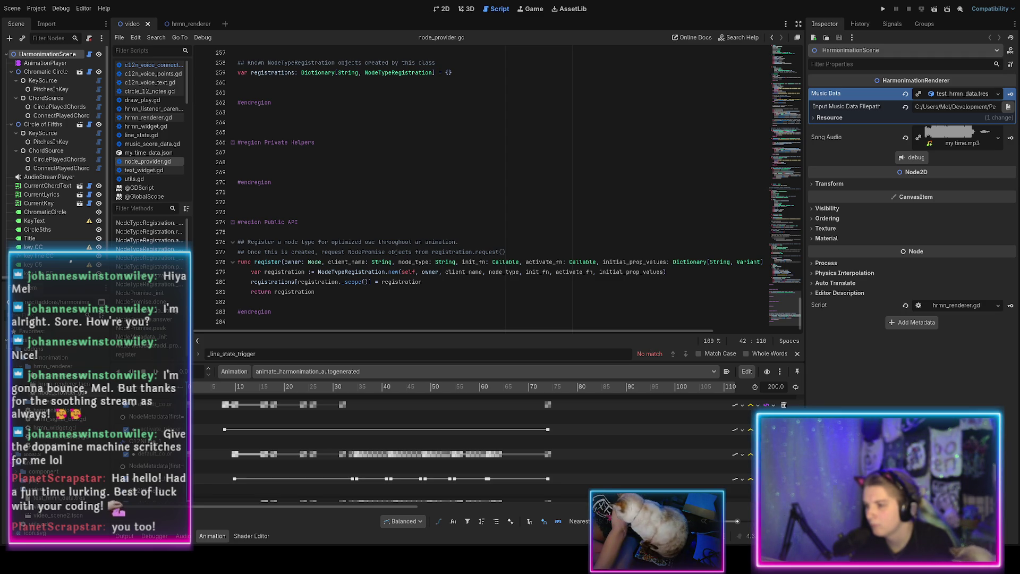
Step: Scrub the demo animation back to its opening chords, then return to node_provider.gd
left_click(445, 10)
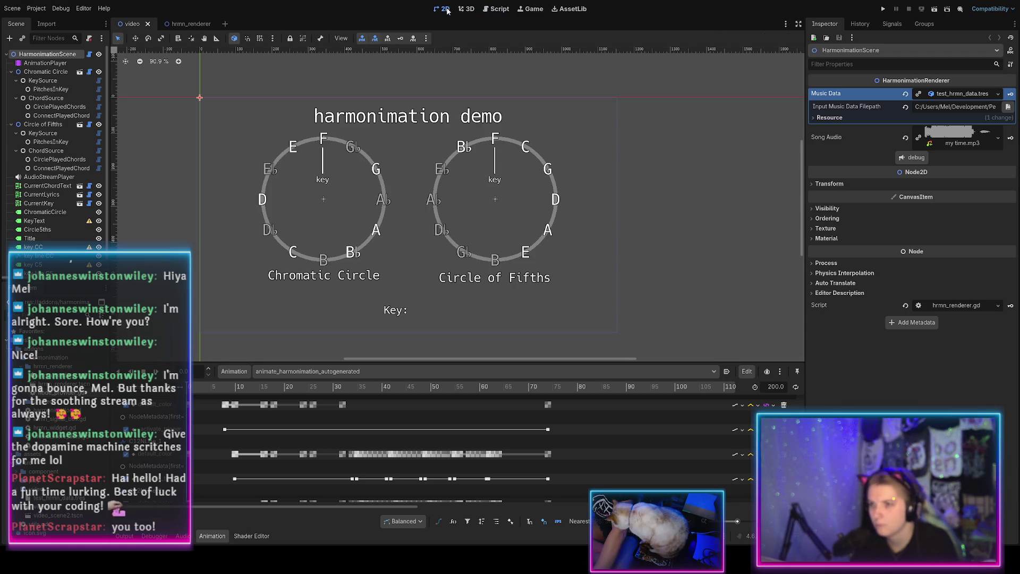
left_click(229, 387)
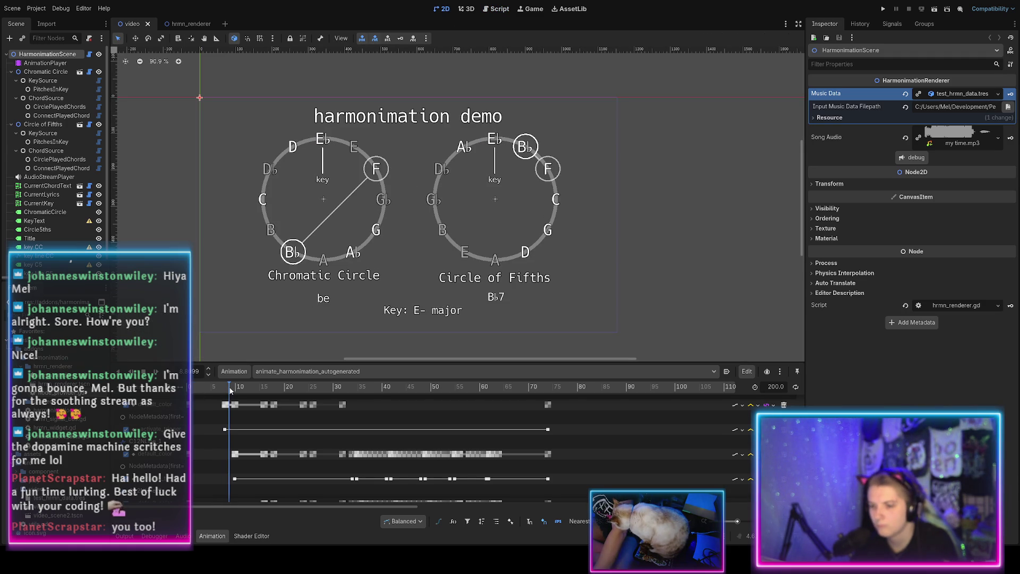
mouse_move(229, 390)
left_mouse_down()
mouse_move(196, 381)
mouse_move(244, 389)
mouse_move(220, 391)
left_mouse_up()
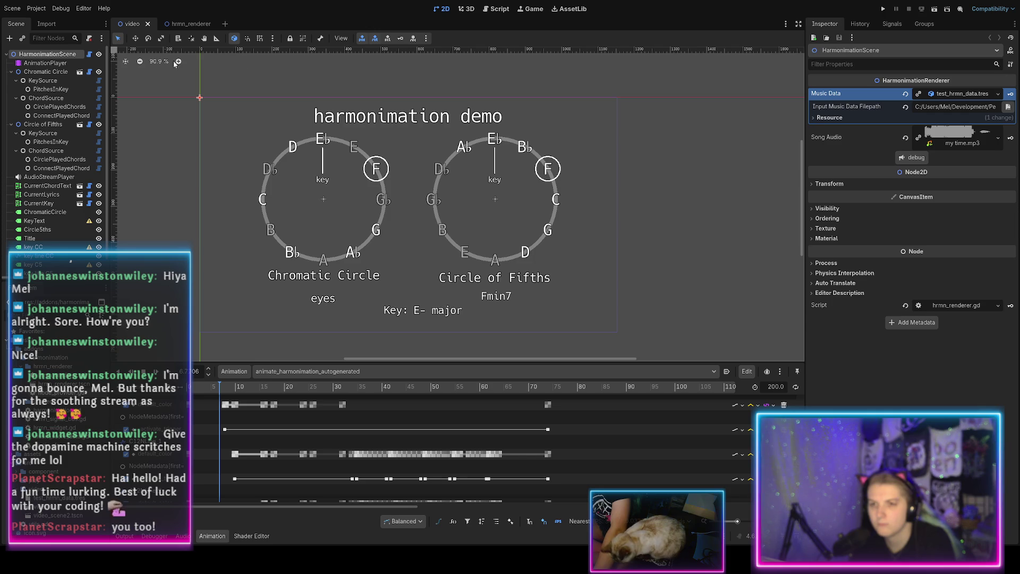
left_click(496, 9)
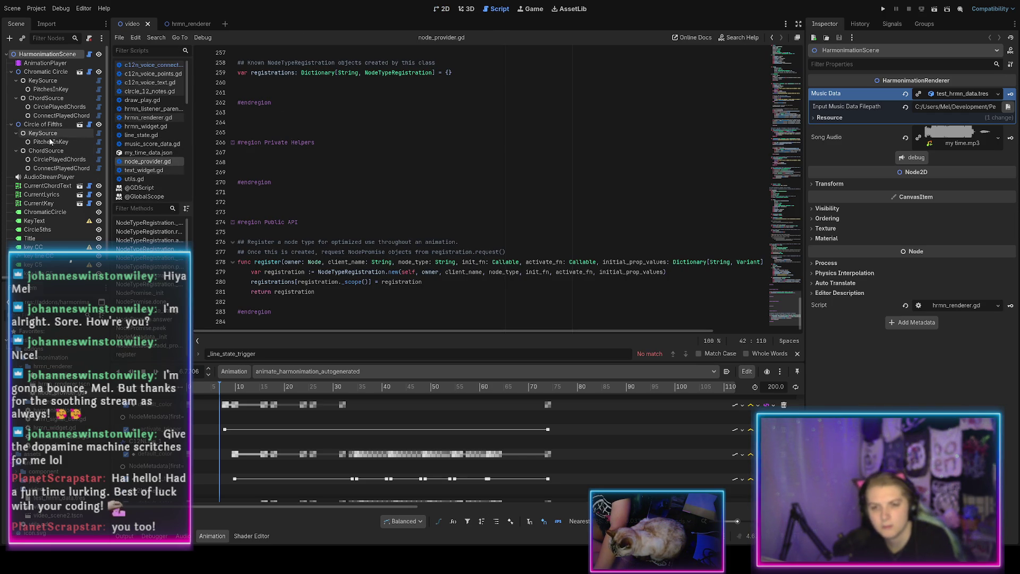
Step: Examine CurrentKey's text_widget.gd key-name code, then open my_time_data.json at its chord_roots entries
left_click(38, 203)
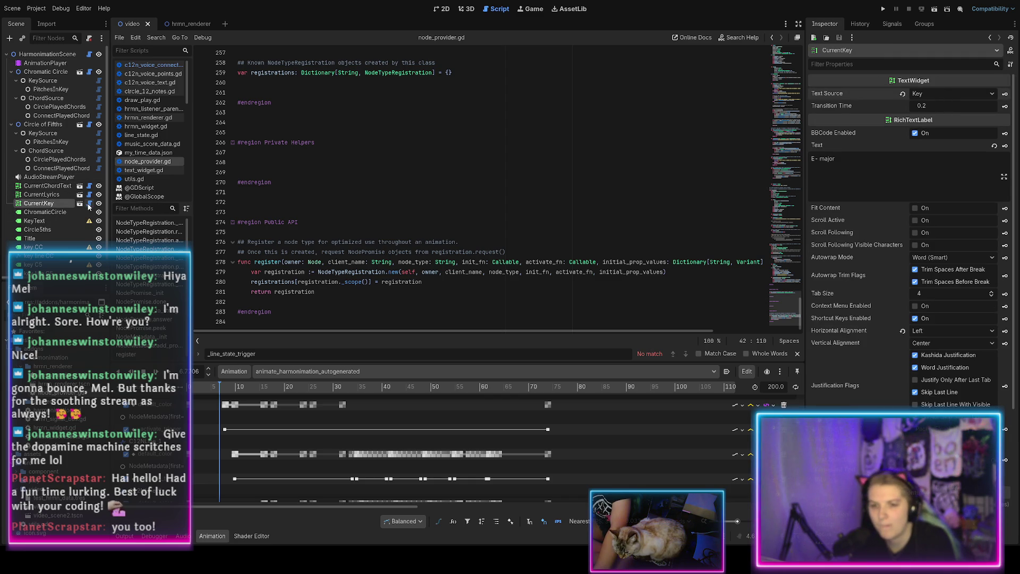
left_click(88, 203)
scroll(319, 204, "down", 20)
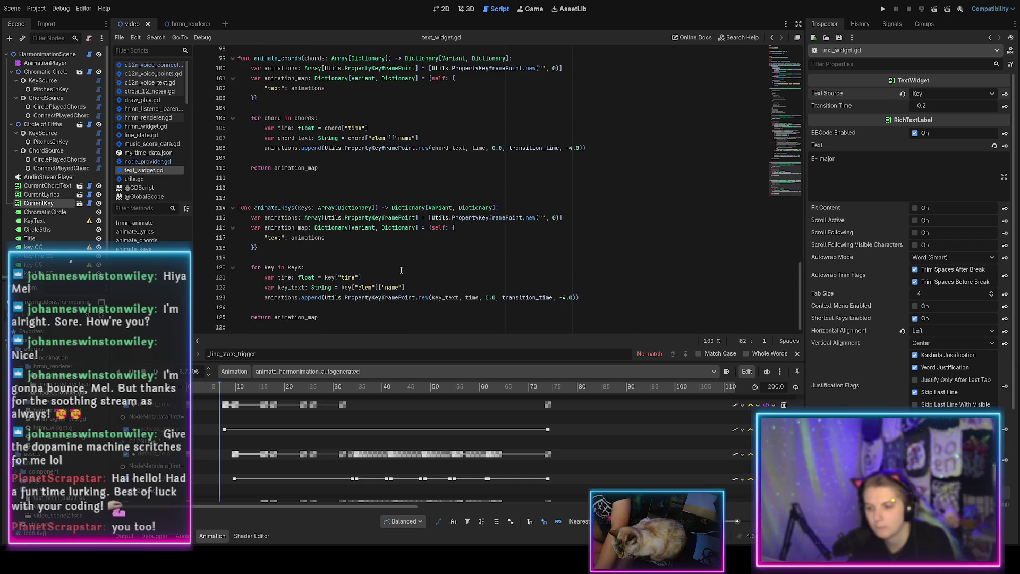
double_click(390, 288)
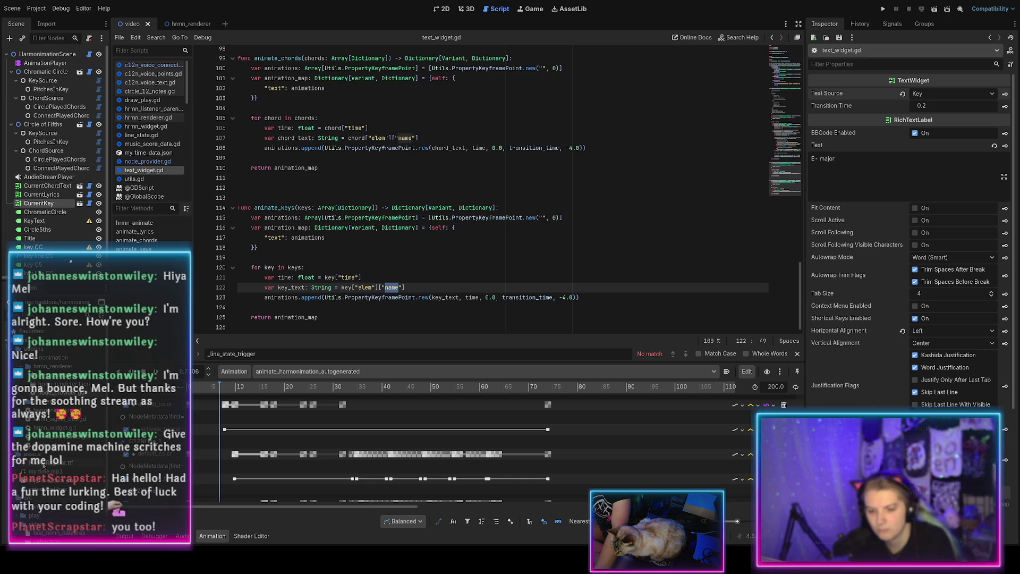
double_click(56, 484)
scroll(315, 311, "up", 5)
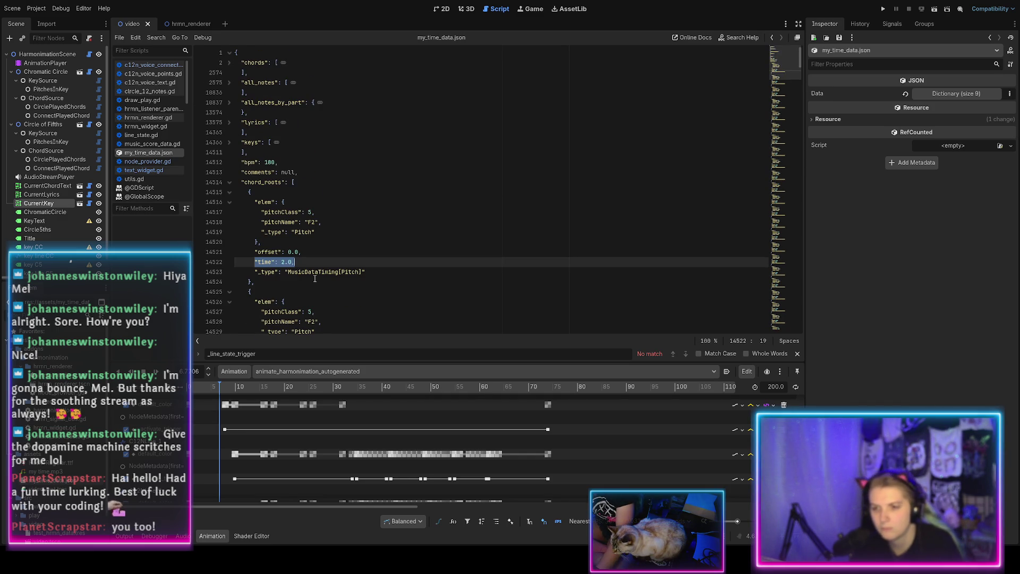
Step: Unfold the keys list in my_time_data.json and fold up its first F major entry
left_click(230, 144)
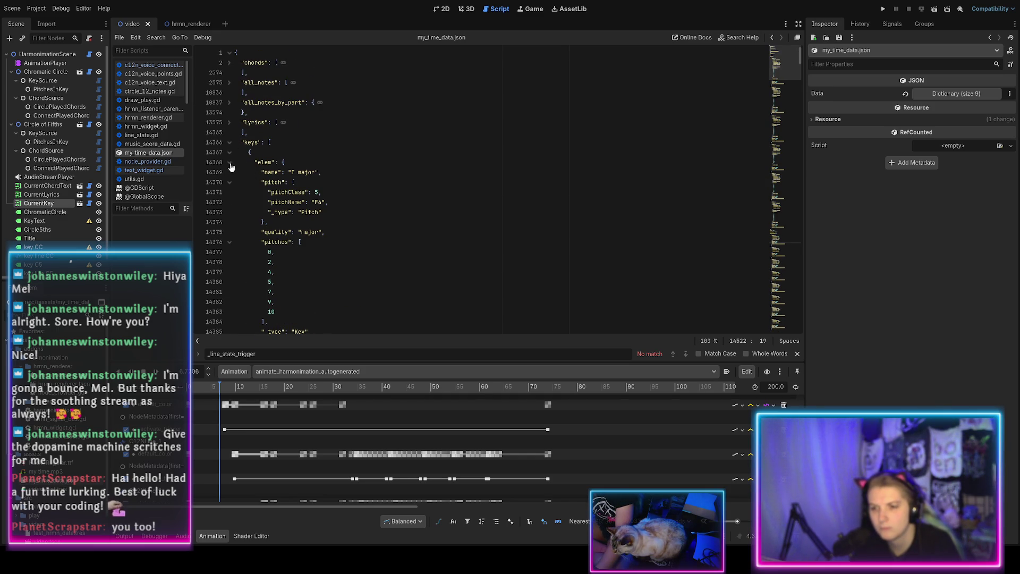
left_click(230, 163)
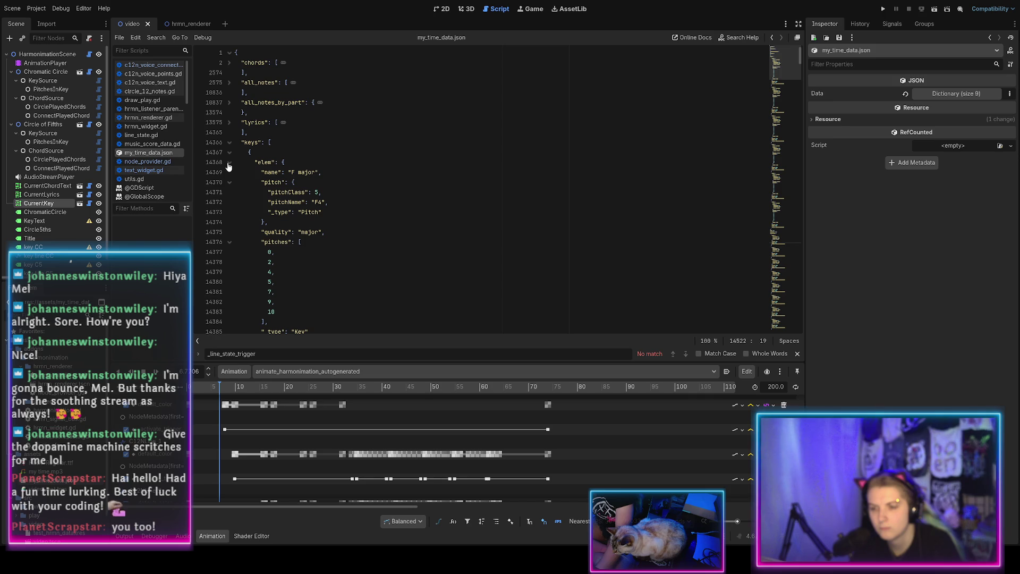
left_click(230, 153)
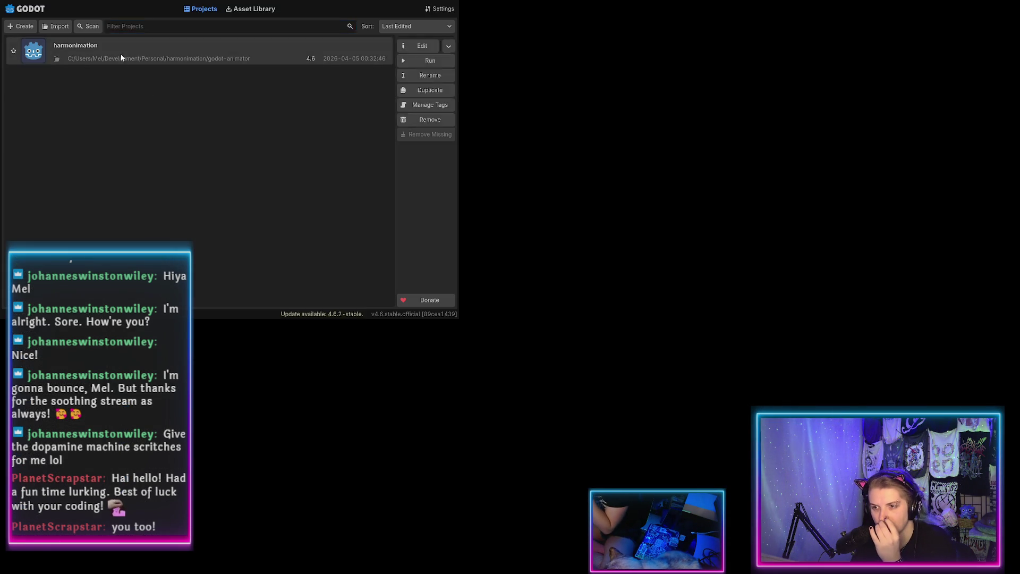
Step: Reopen the harmonimation project, preview the demo animation at about 9 s, then return to my_time_data.json
double_click(121, 57)
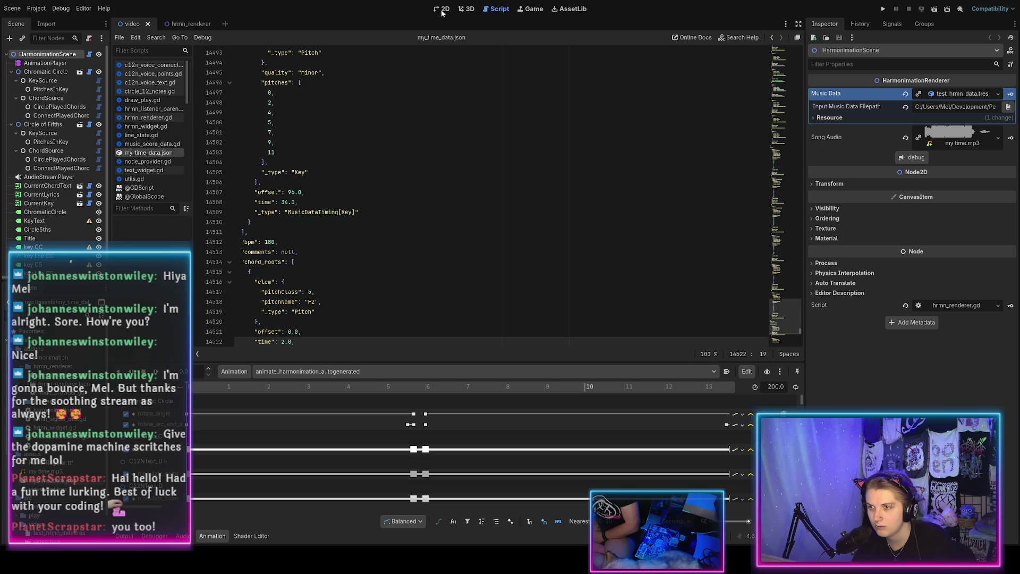
left_click(439, 9)
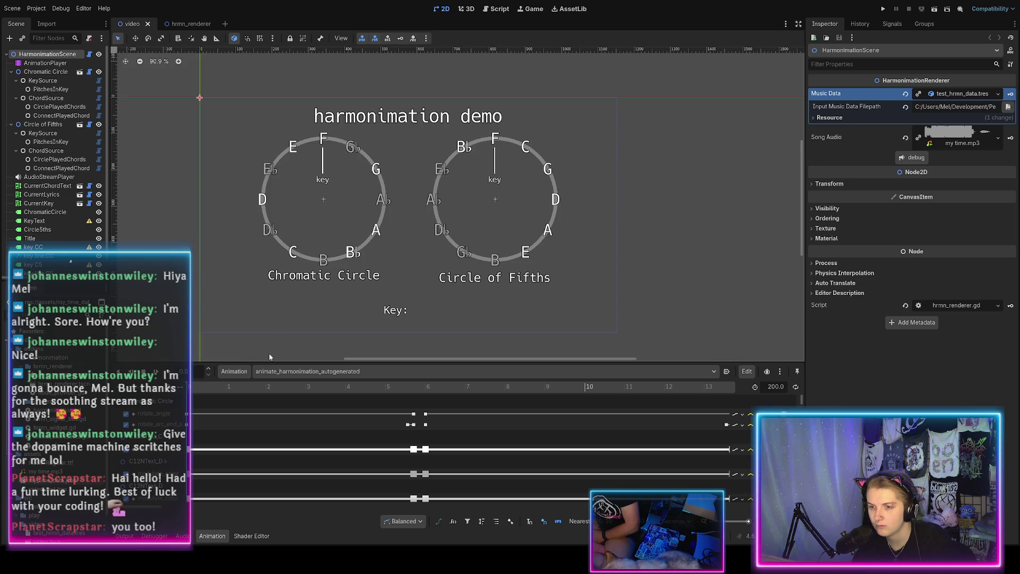
left_click_drag(196, 388, 543, 390)
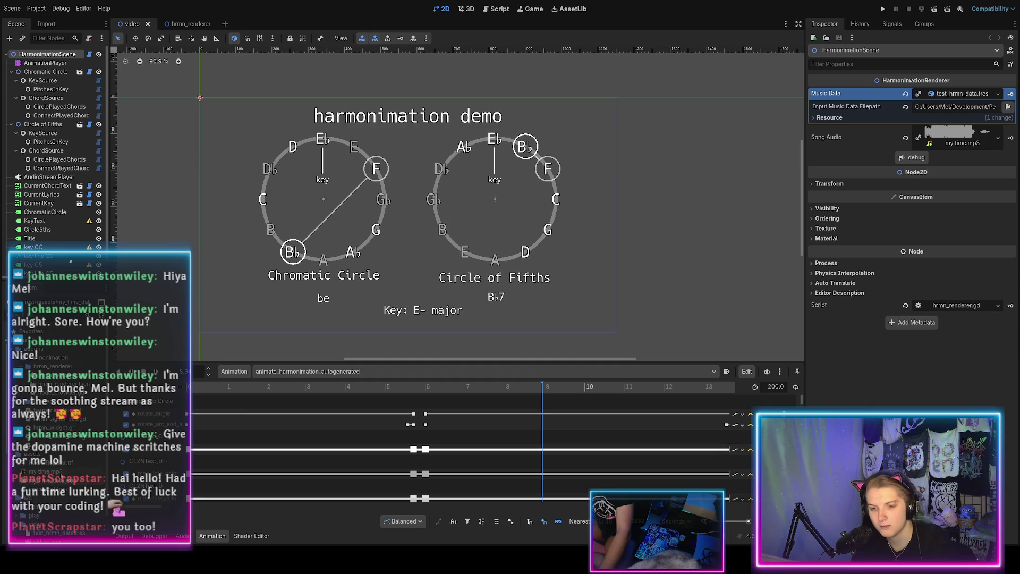
key("ctrl+F3")
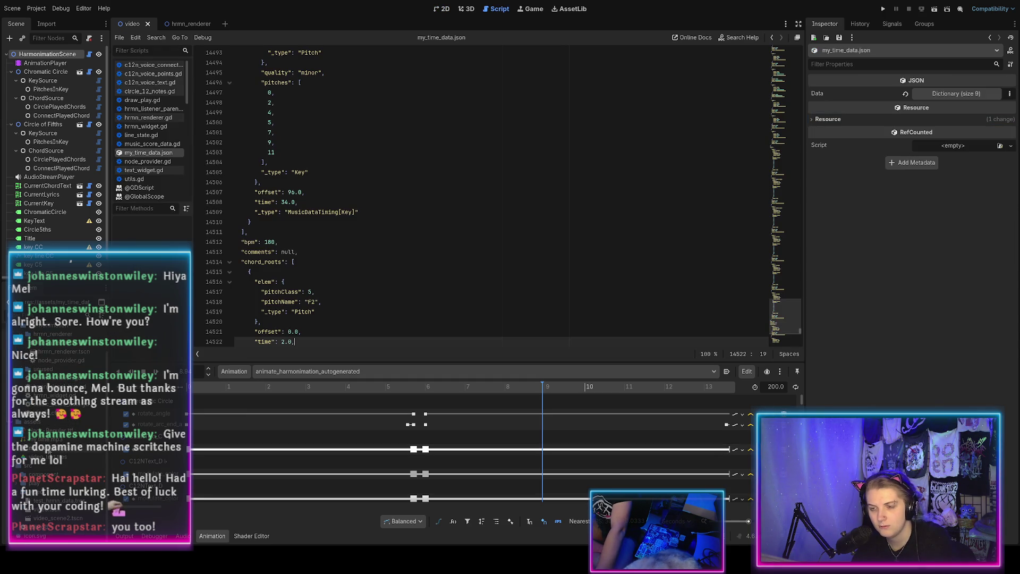
Step: Fold the chords, all_notes, all_notes_by_part and lyrics sections and the first keys entry
scroll(657, 299, "up", 1)
scroll(772, 313, "up", 9)
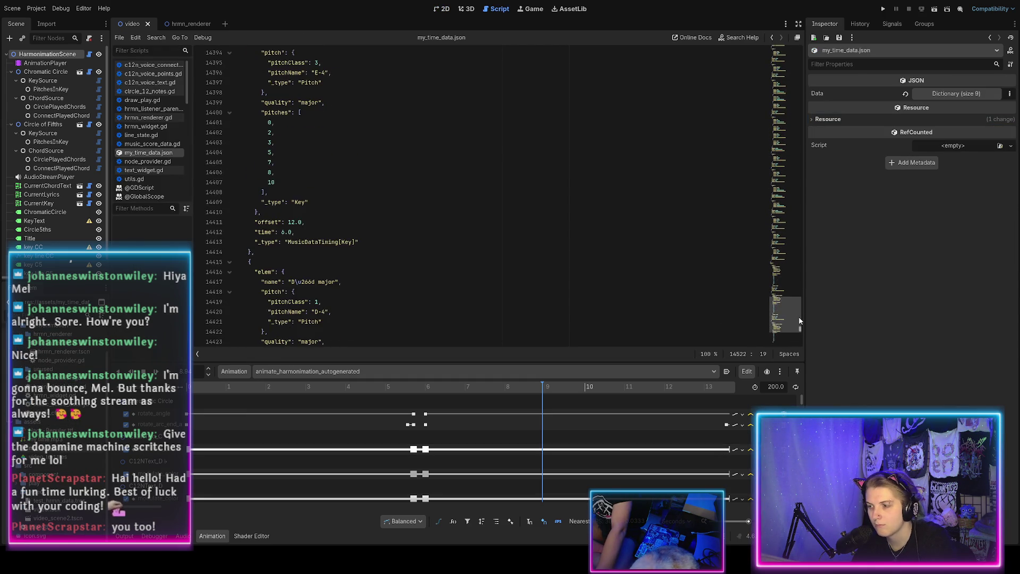
left_click_drag(773, 314, 773, 16)
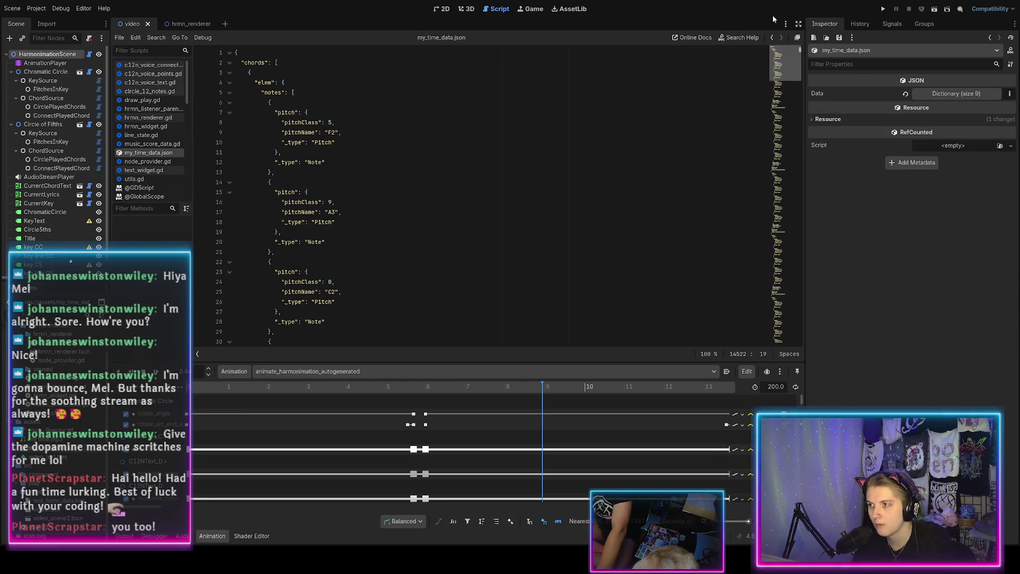
left_click(229, 63)
left_click(228, 83)
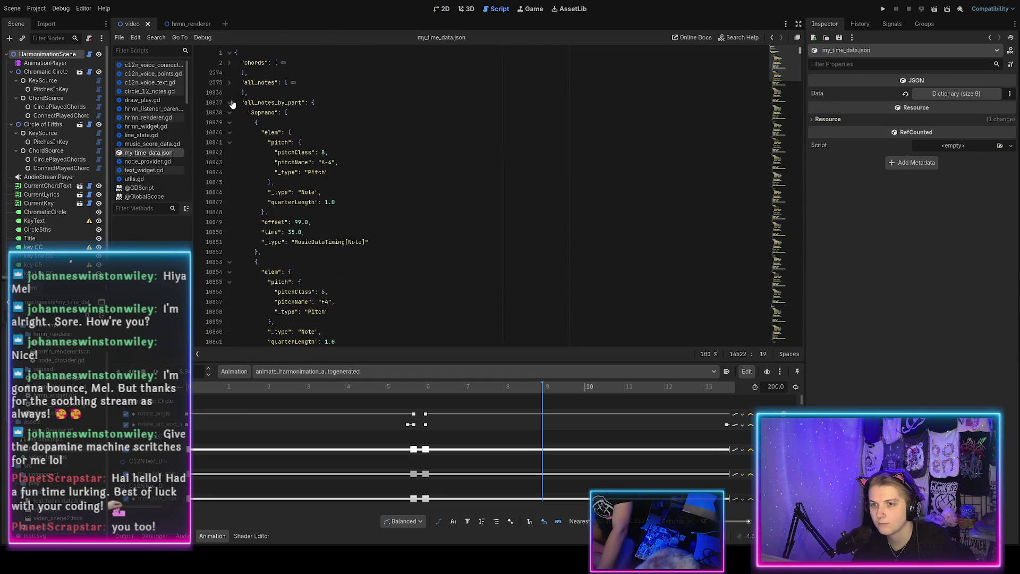
left_click(228, 102)
left_click(229, 122)
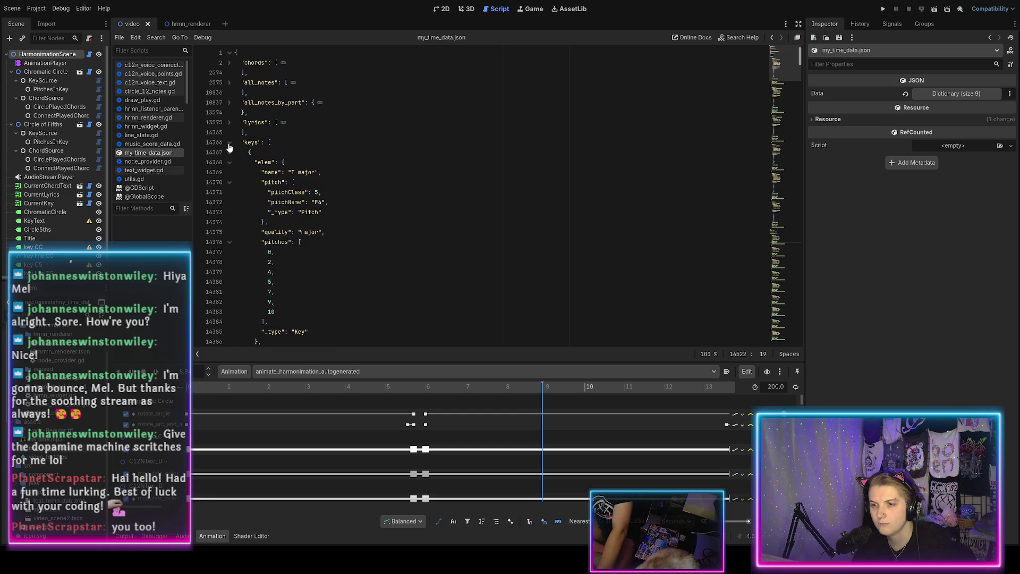
left_click(229, 152)
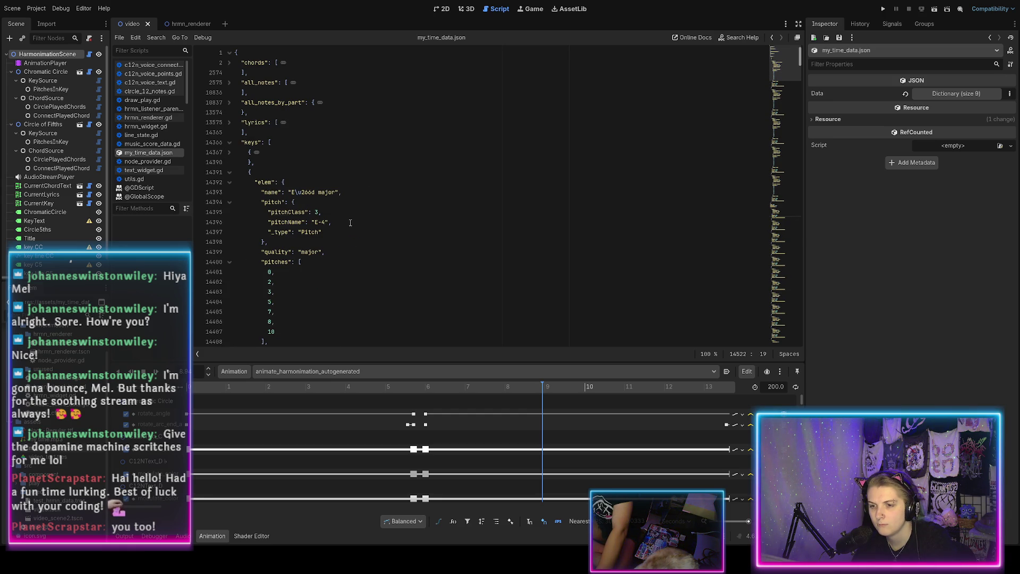
Step: Place the caret at the end of line 14402 and show the output log below
scroll(353, 225, "down", 4)
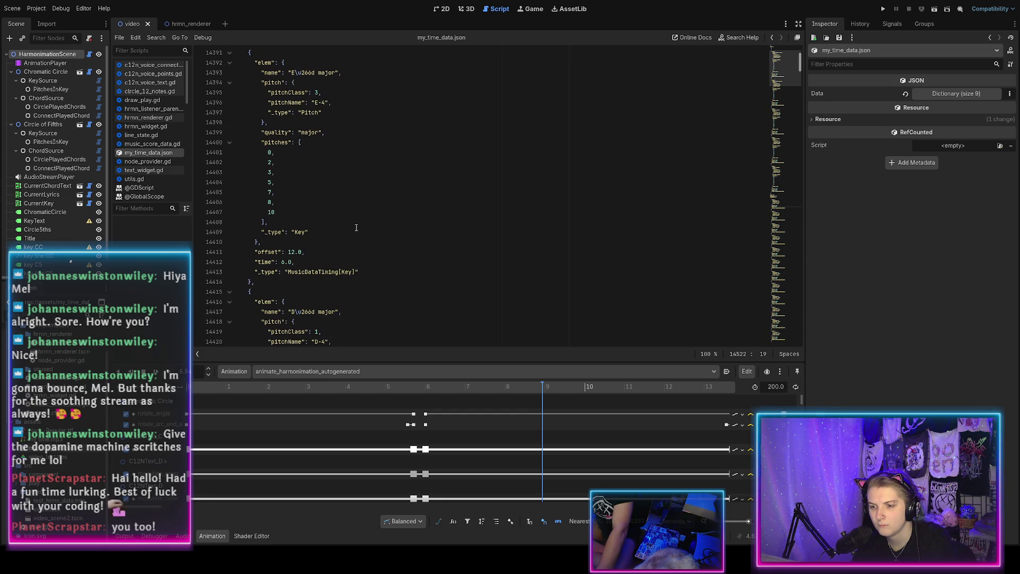
scroll(353, 228, "up", 4)
left_click(318, 282)
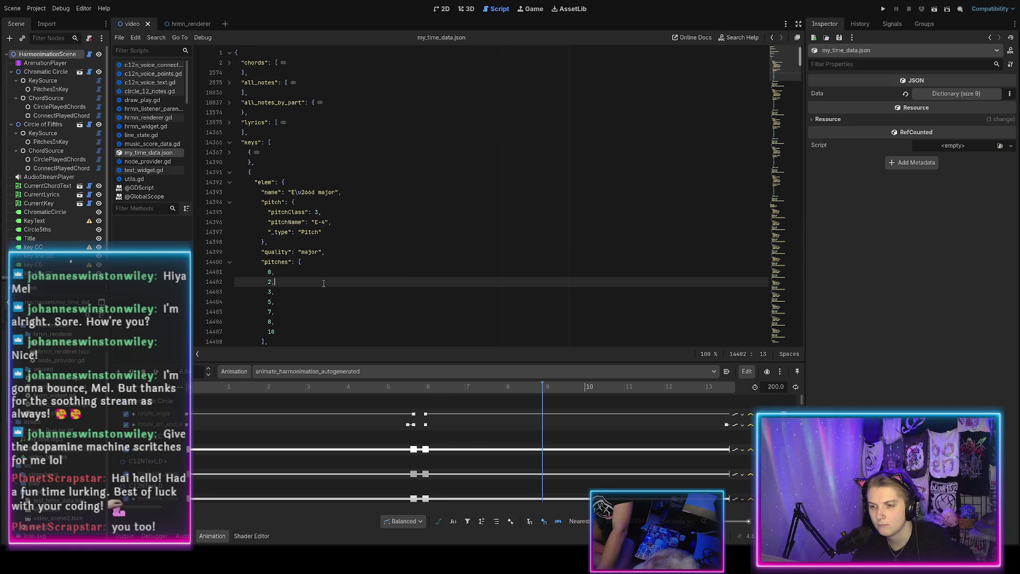
left_click(124, 536)
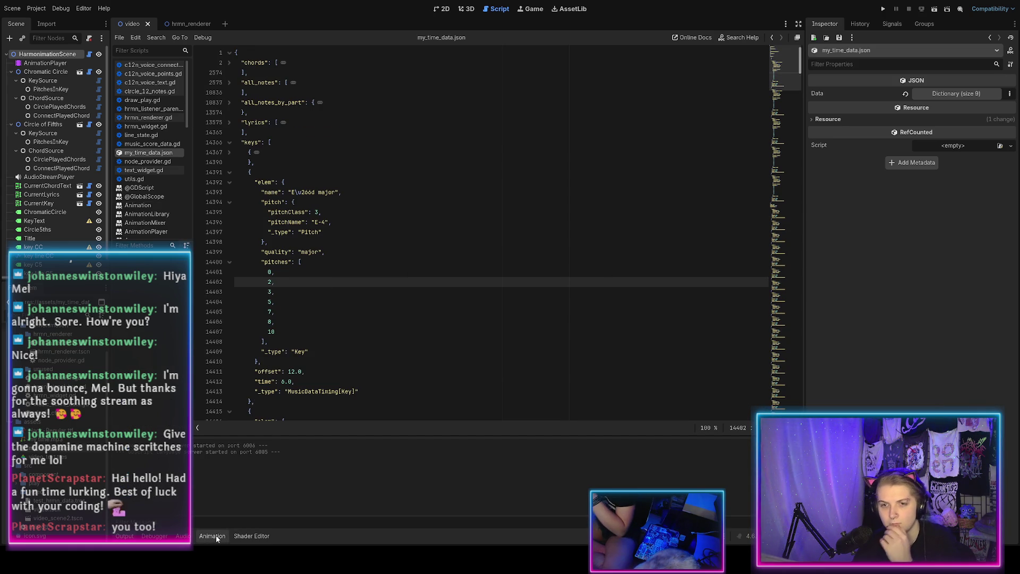
Step: Open the scene root's hrmn_renderer.gd and list the keys inside its Data dictionary
left_click(87, 55)
scroll(349, 229, "up", 20)
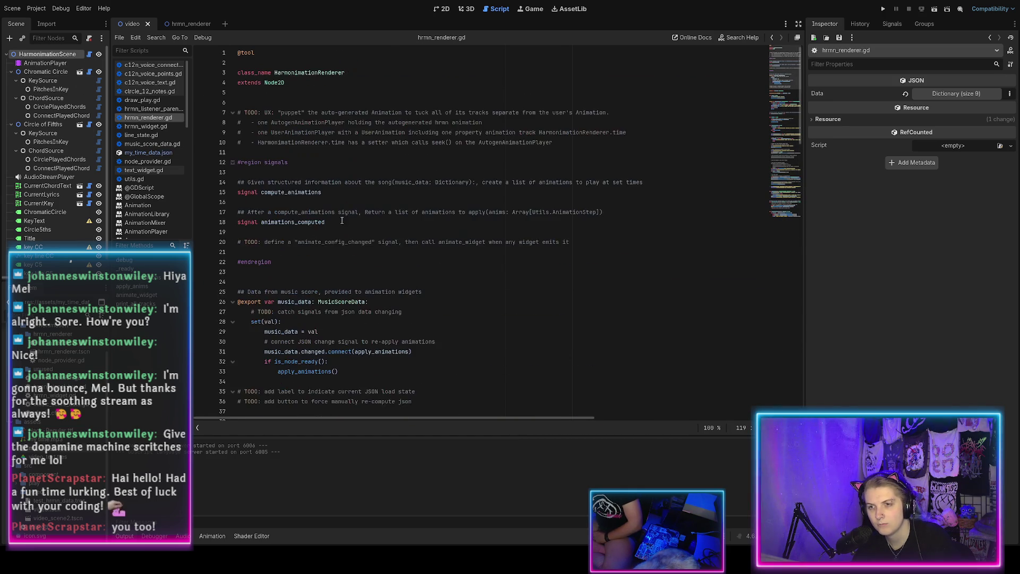
left_click(936, 94)
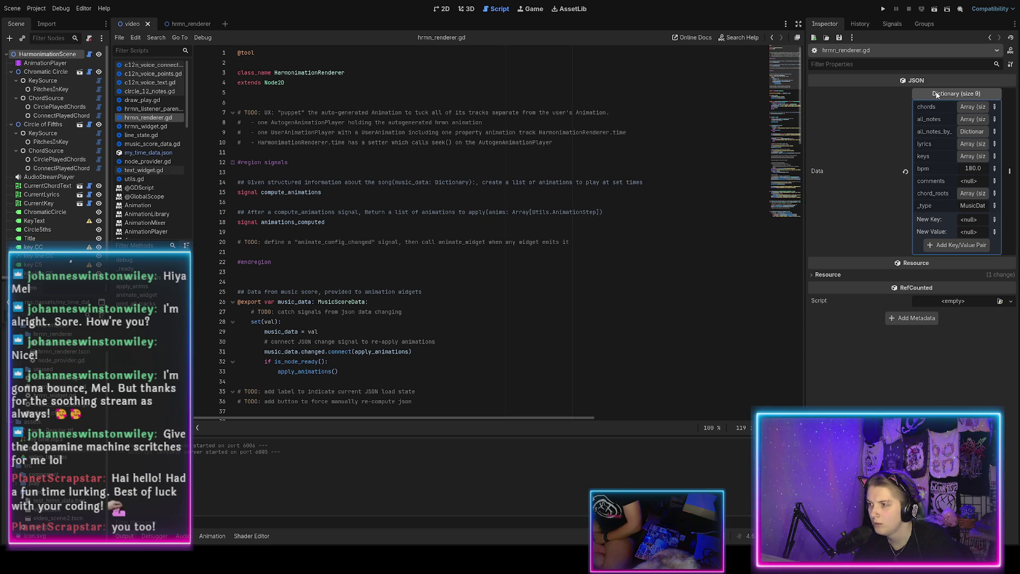
scroll(457, 196, "down", 1)
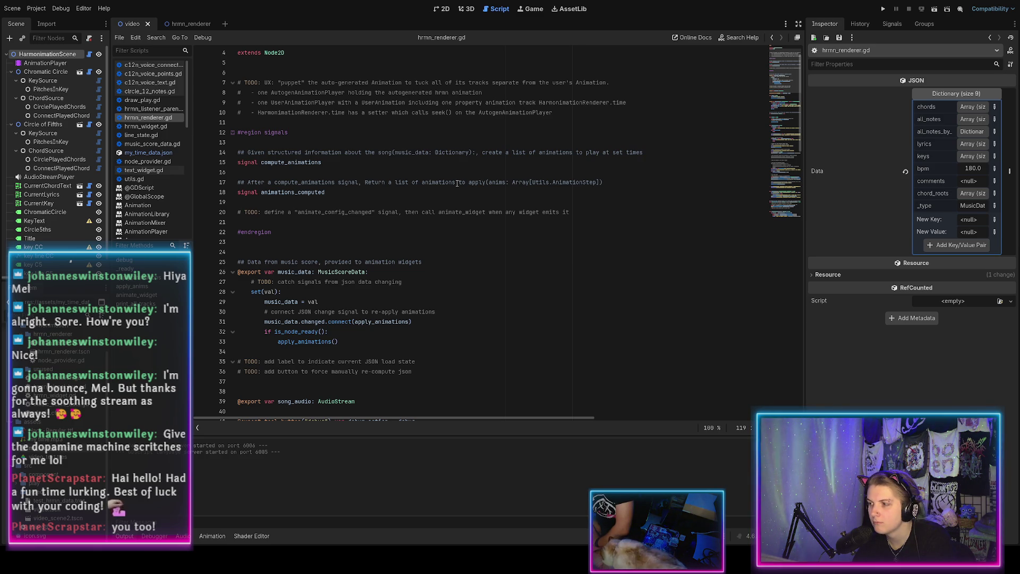
scroll(457, 183, "down", 1)
scroll(457, 183, "up", 2)
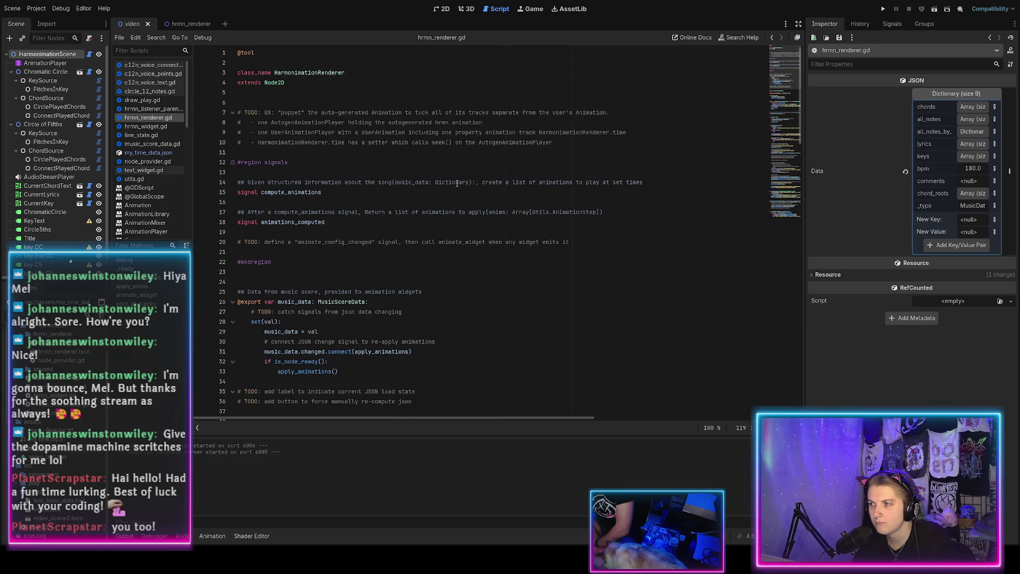
scroll(457, 184, "down", 3)
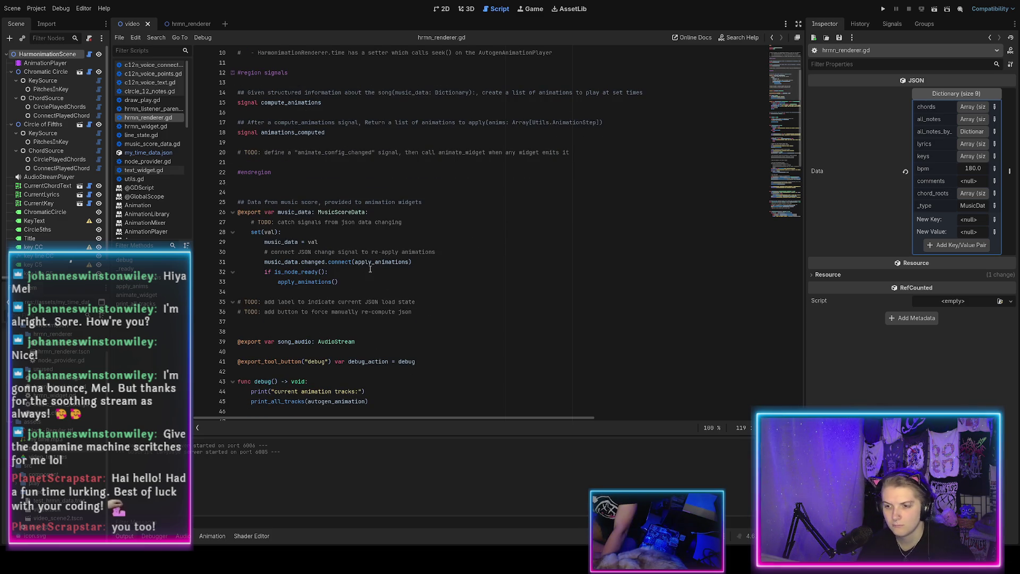
Step: Look up the changed signal's Resource documentation, then switch to music_score_data.gd
left_click(305, 262, "ctrl")
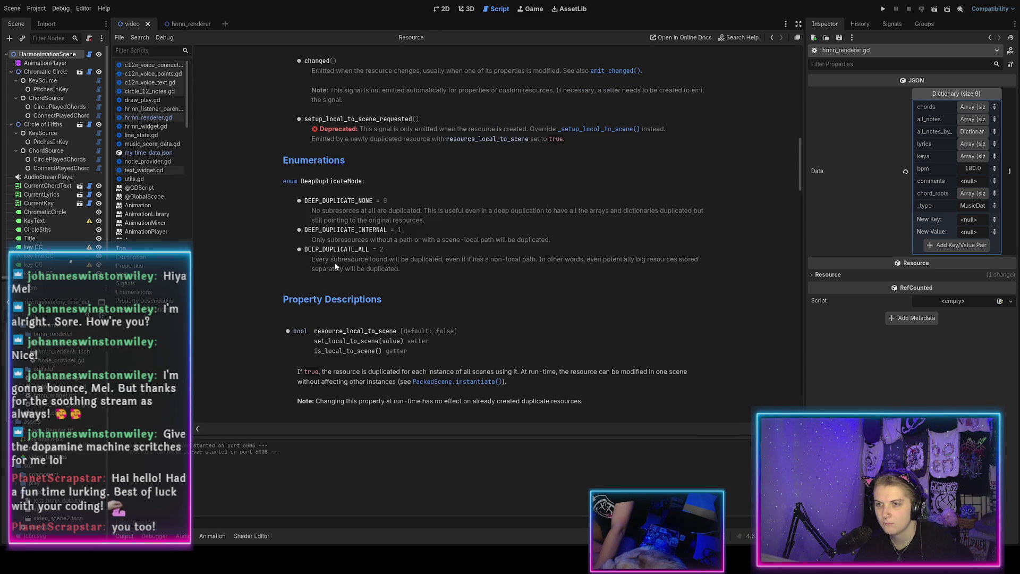
key("alt+Left")
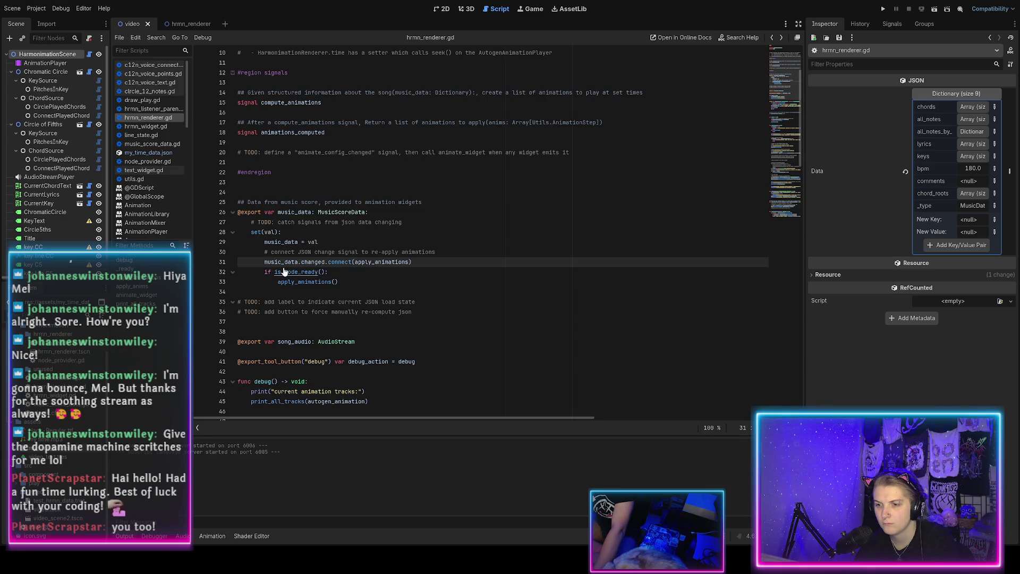
left_click(282, 262, "ctrl")
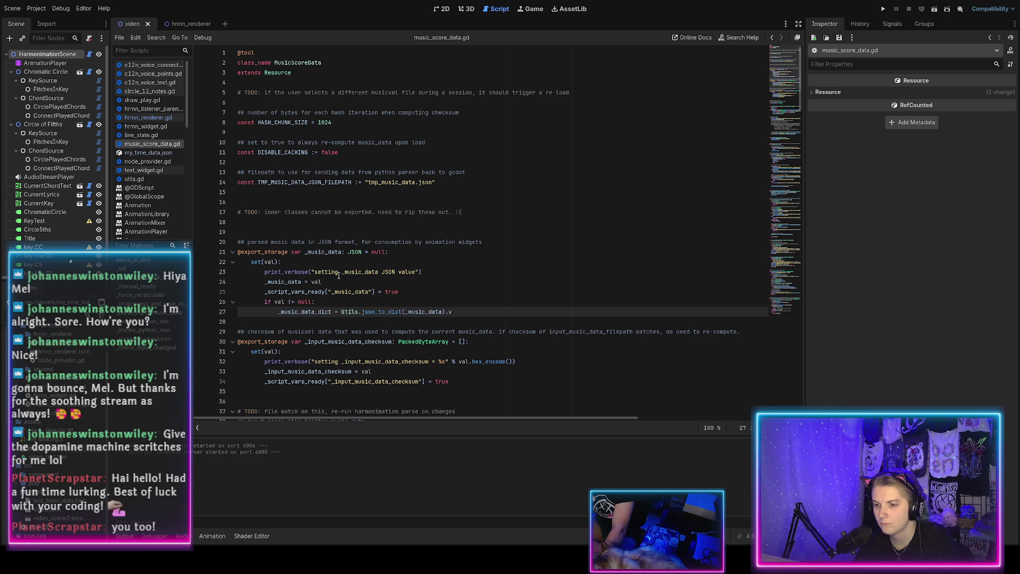
Step: Search music_score_data.gd for 'changed' and review the _force_recalculate function
key("ctrl+f")
type("changed")
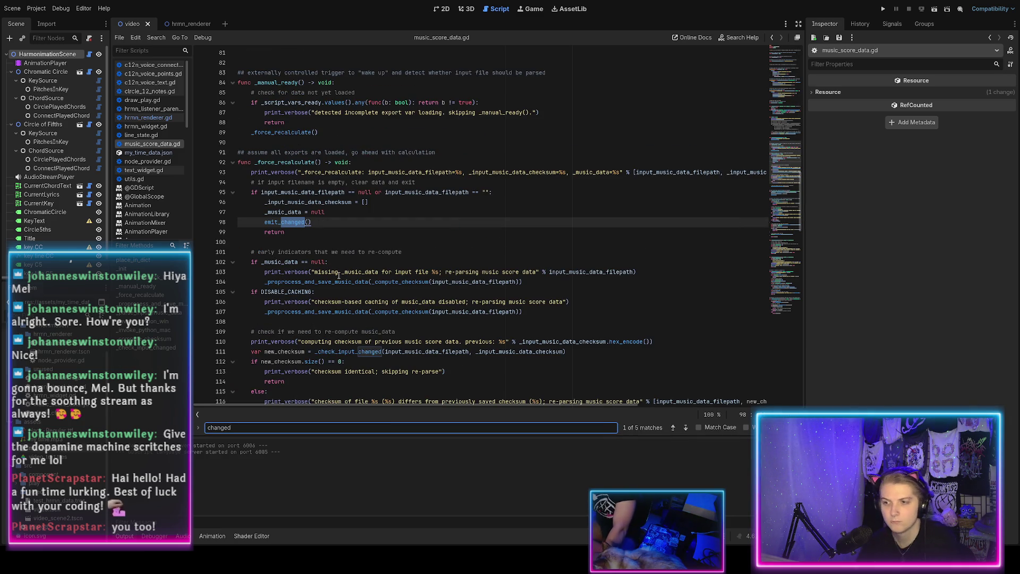
double_click(284, 162)
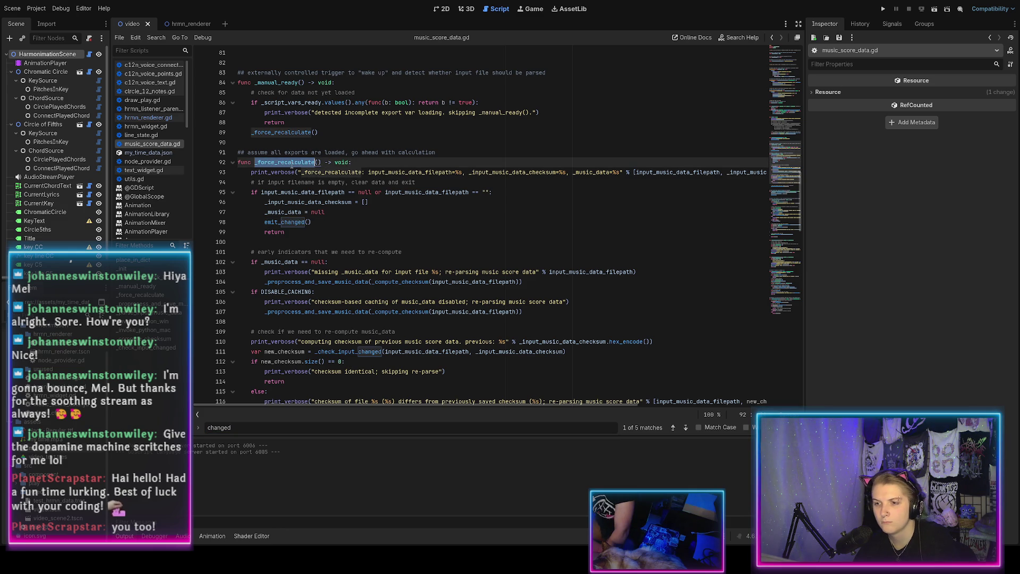
scroll(324, 227, "up", 2)
scroll(324, 228, "up", 1)
scroll(336, 264, "up", 1)
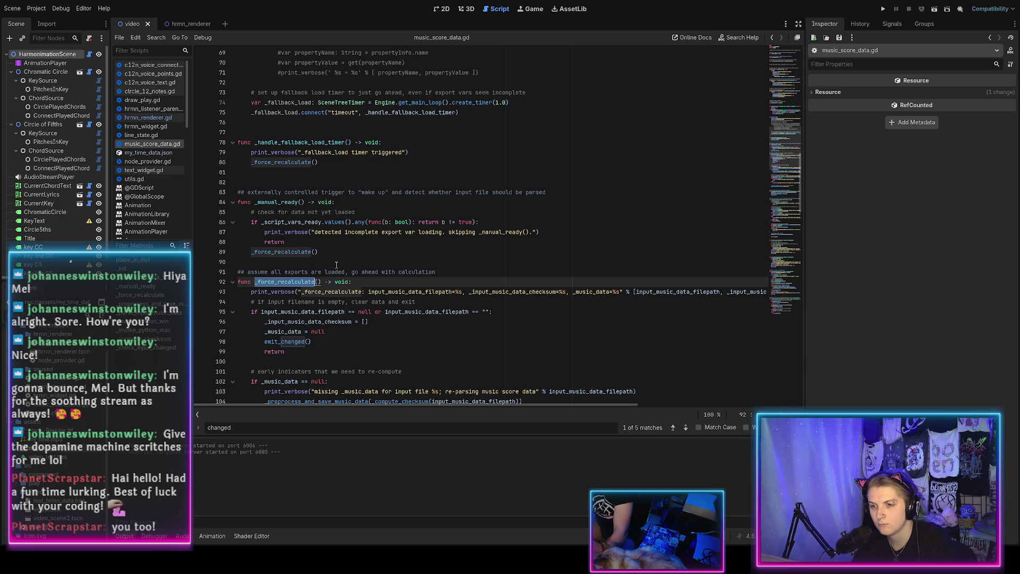
scroll(337, 264, "up", 1)
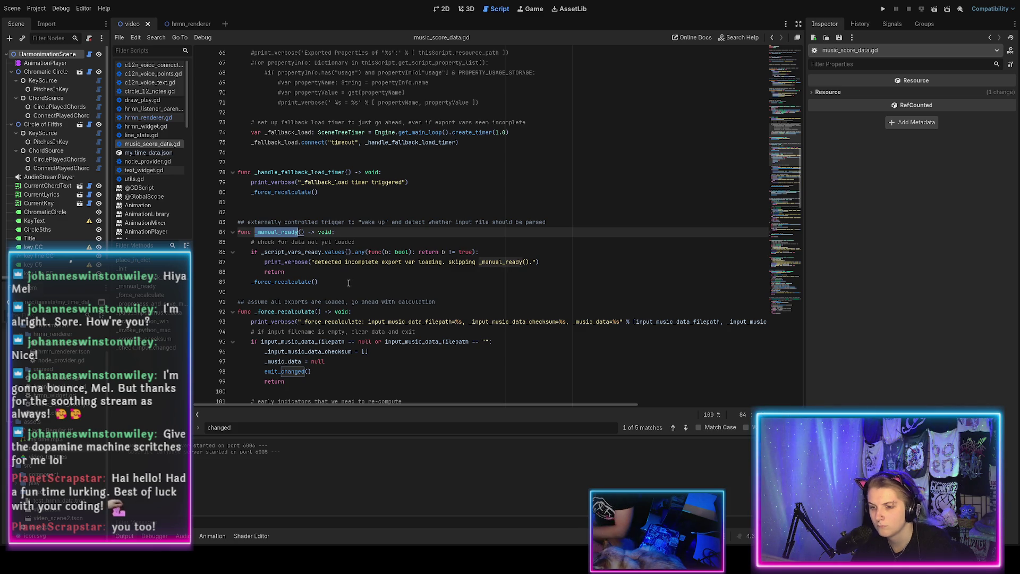
scroll(349, 283, "down", 2)
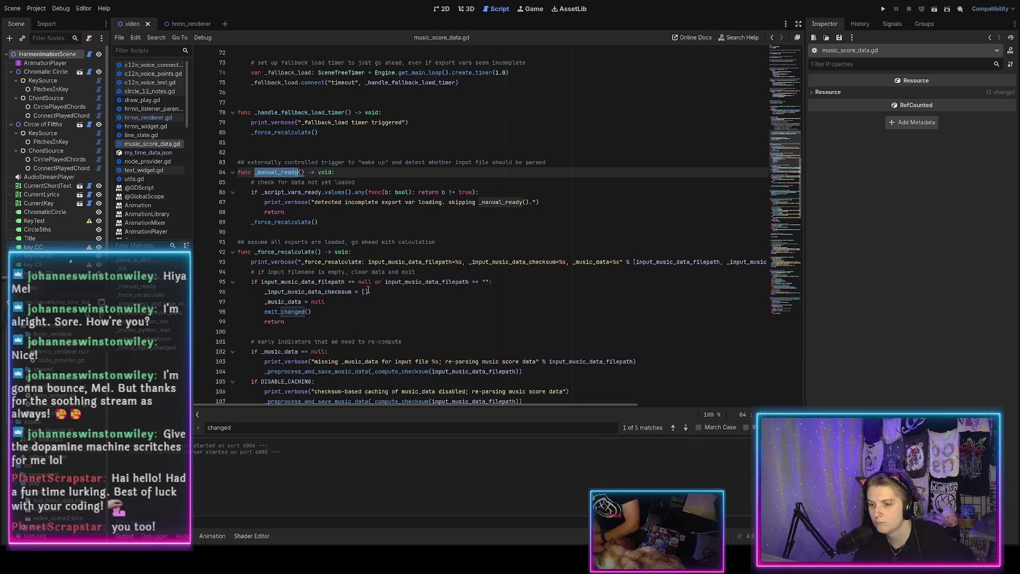
Step: Expand the script's Resource properties, select its Path value, and review lines 93–96
left_click(815, 92)
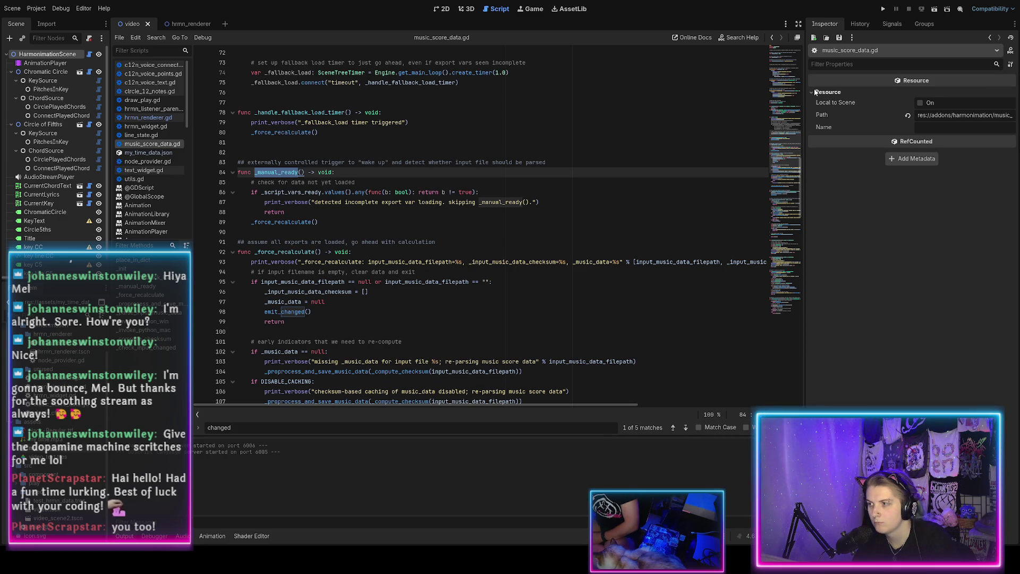
left_click(982, 115)
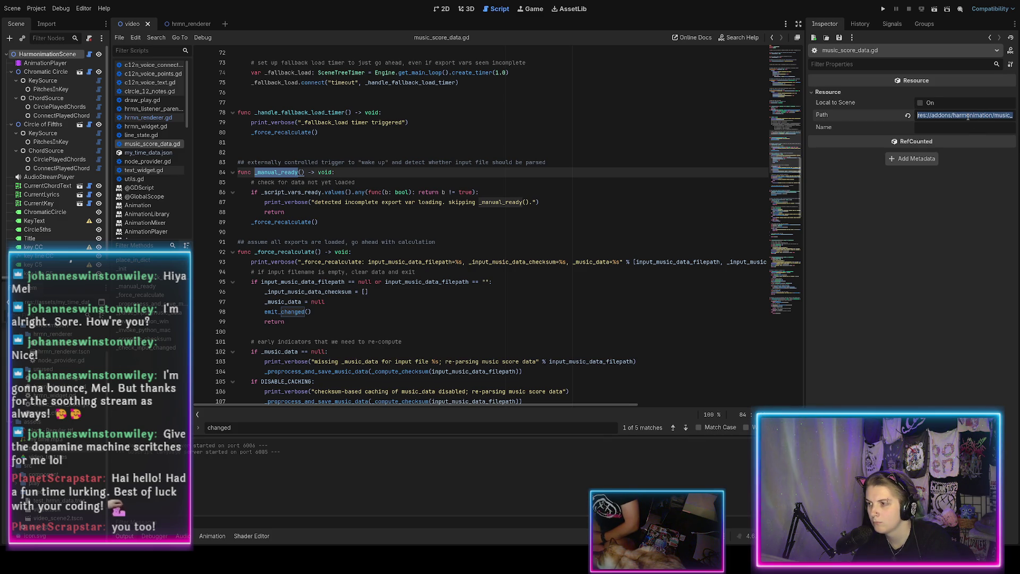
left_click(490, 258)
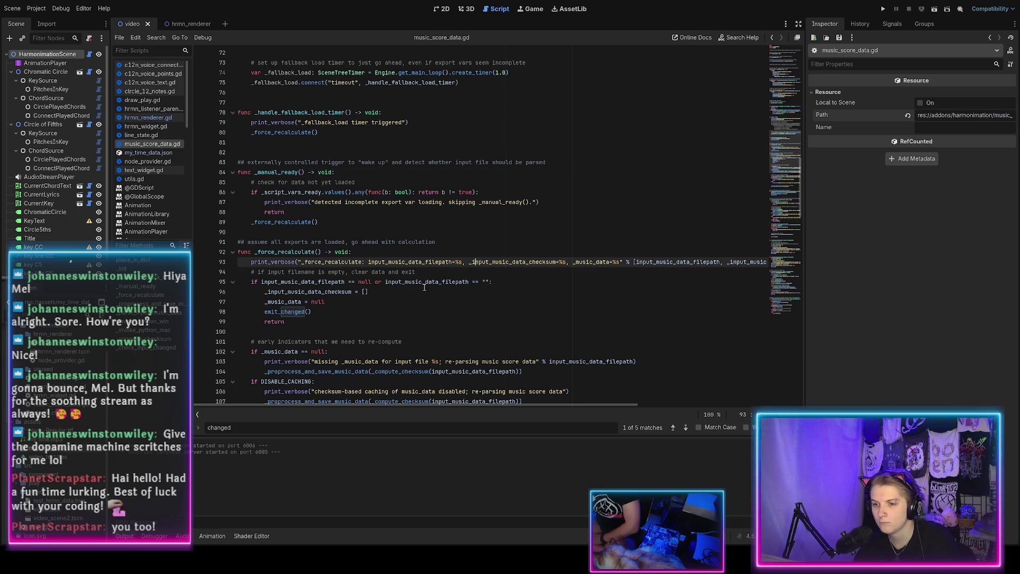
left_click(424, 287)
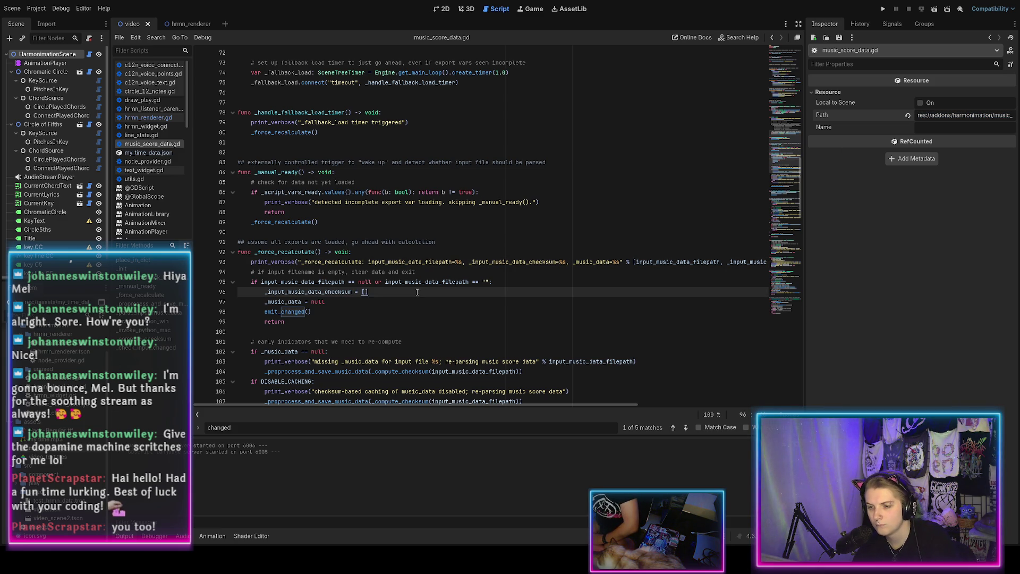
scroll(417, 292, "up", 9)
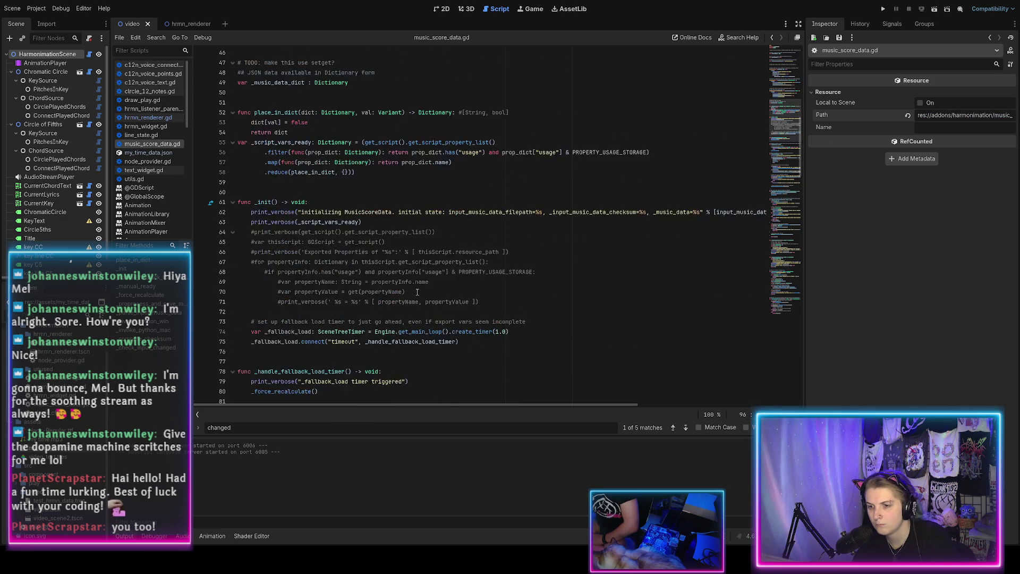
scroll(417, 292, "up", 15)
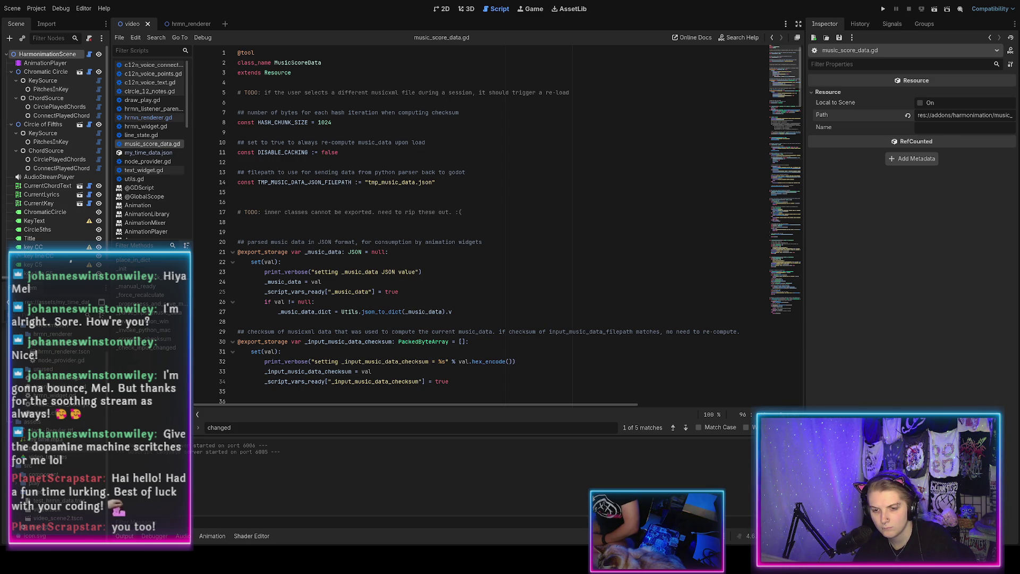
scroll(53, 399, "up", 2)
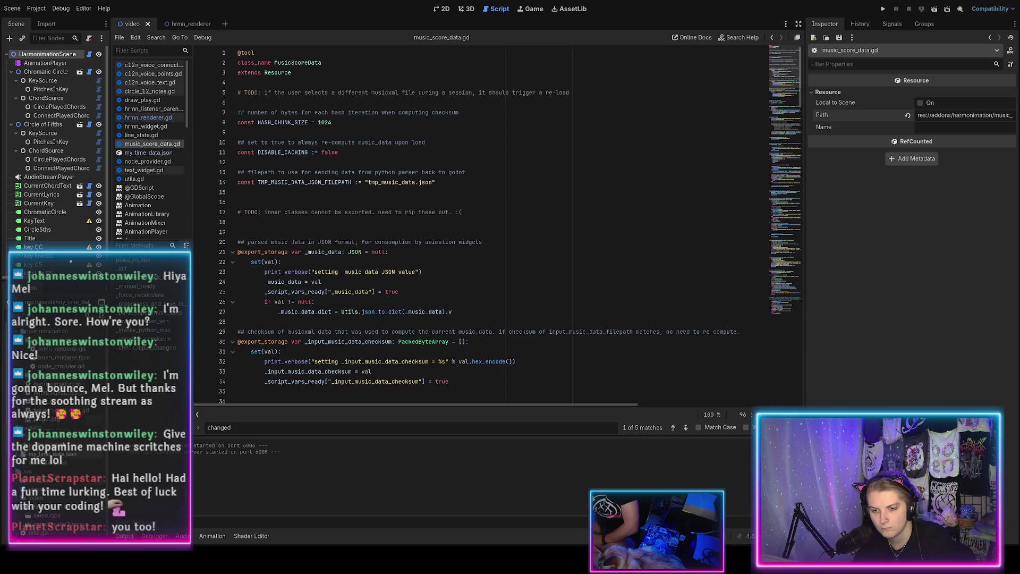
scroll(69, 523, "down", 2)
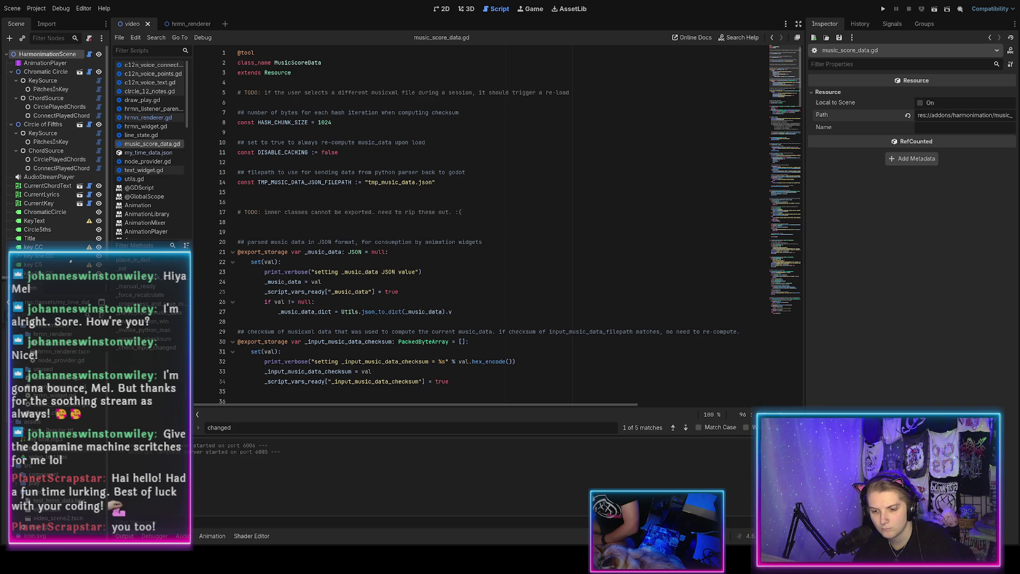
Step: In test_hrmn_data.tres, reset and undo the Input Music Data Filepath, then recommit the value
left_click(53, 500)
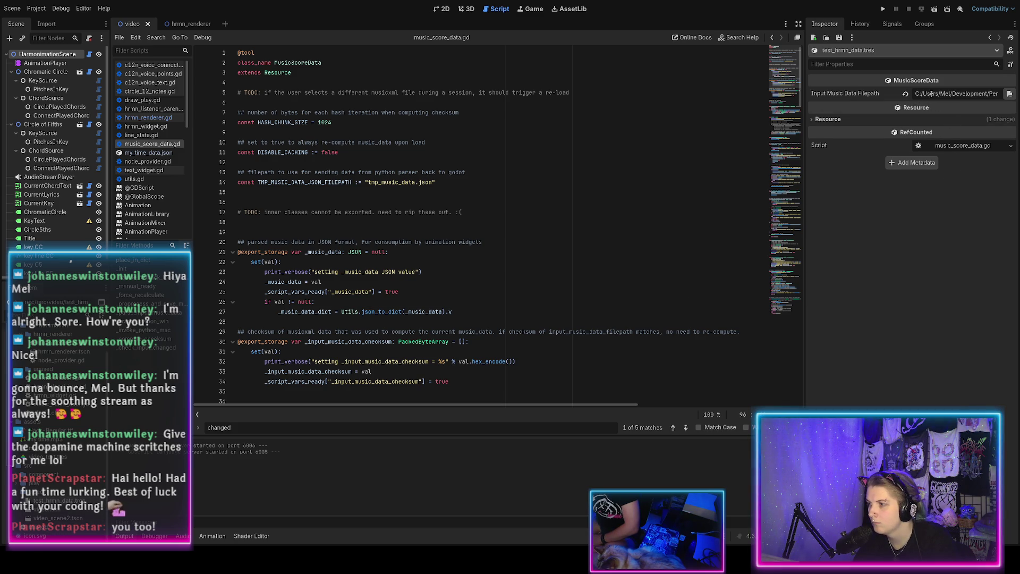
triple_click(989, 94)
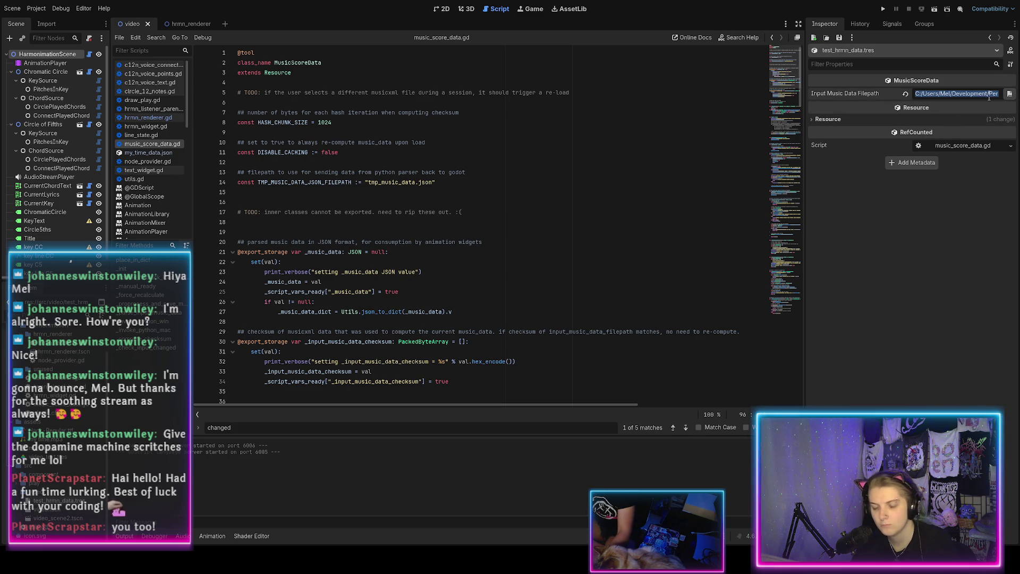
left_click(905, 94)
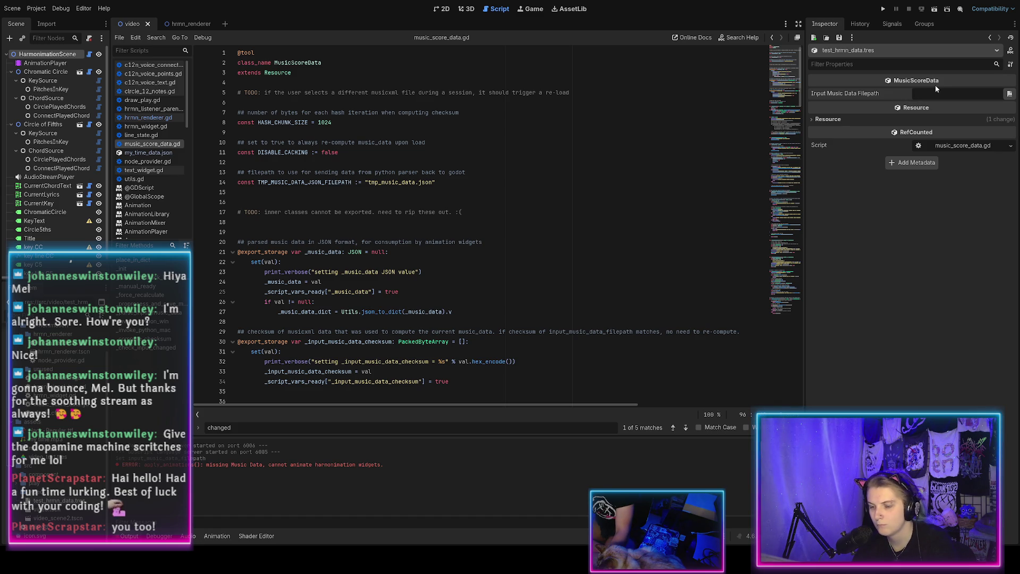
key("ctrl+z")
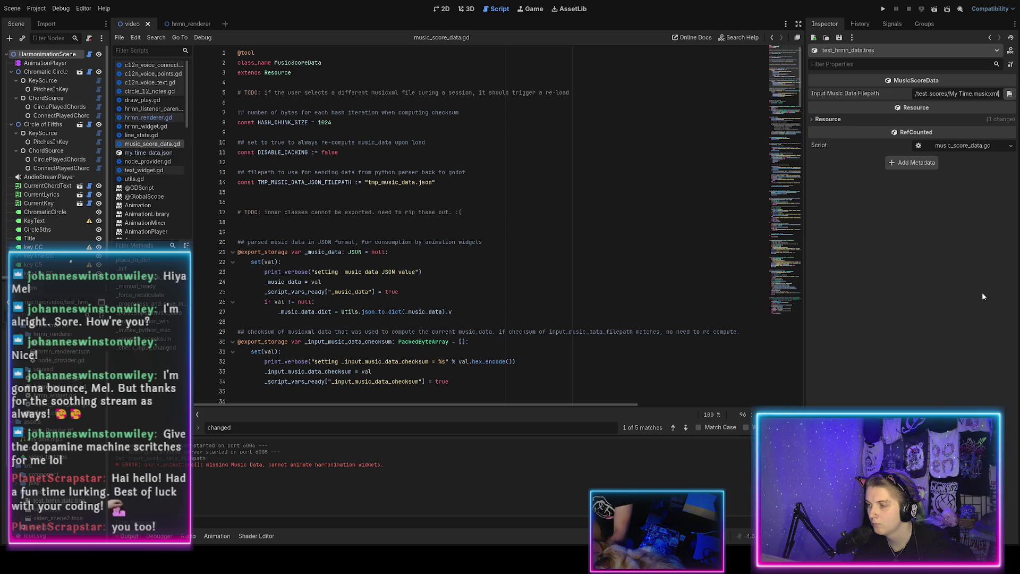
key("Return")
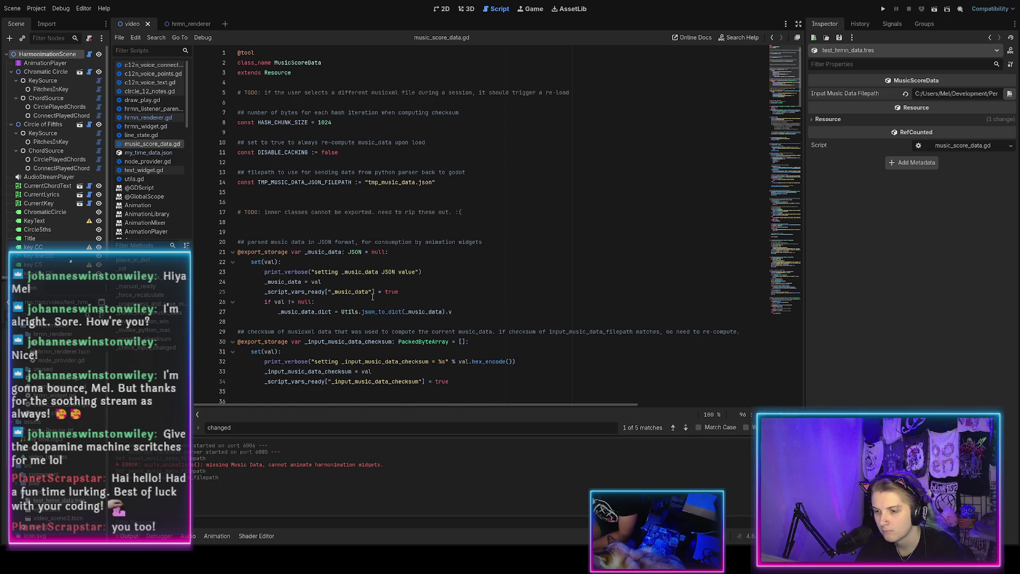
scroll(373, 296, "down", 2)
scroll(372, 296, "down", 3)
scroll(372, 296, "up", 5)
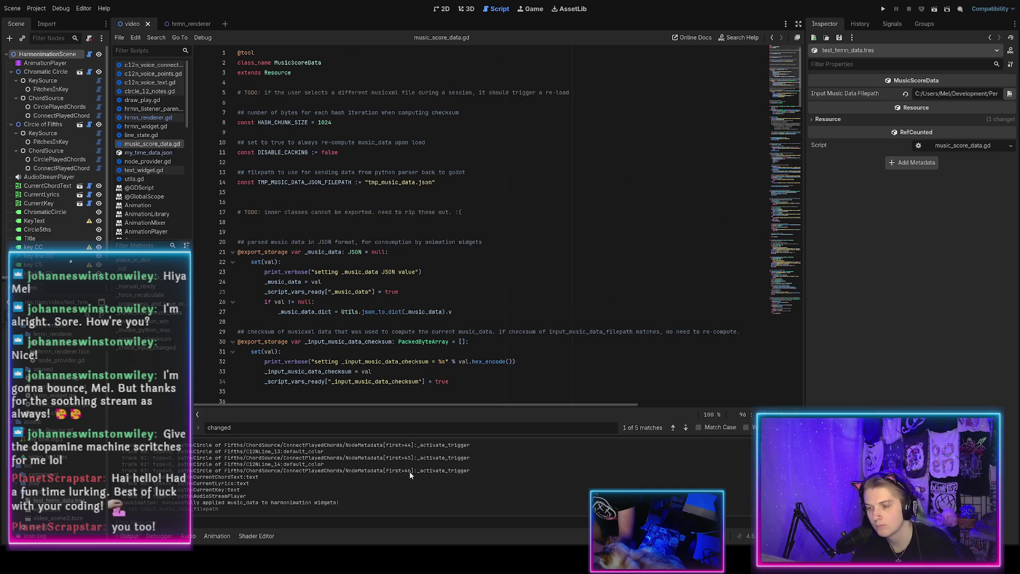
Step: Play the 2D demo animation and scrub back to key E♭ major, chord Fmin7, lyric "you'll"
left_click(445, 11)
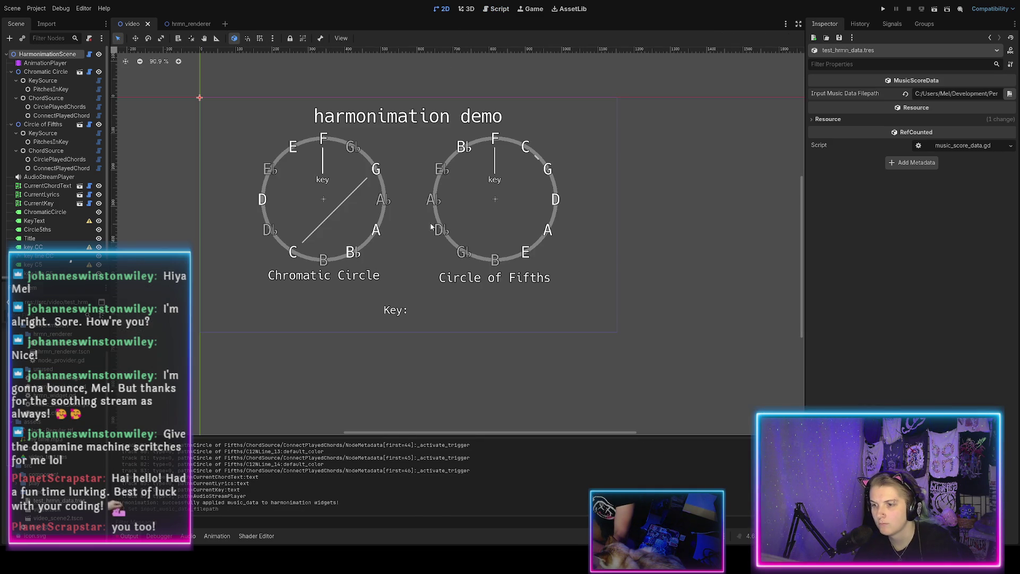
left_click(213, 535)
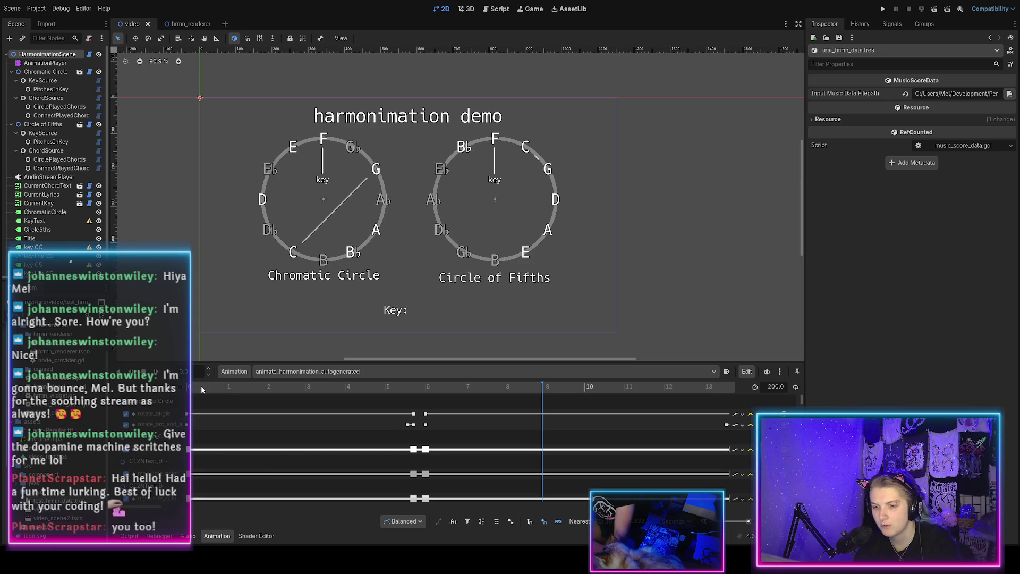
mouse_move(202, 389)
left_mouse_down()
mouse_move(377, 393)
mouse_move(569, 416)
mouse_move(97, 397)
left_mouse_up()
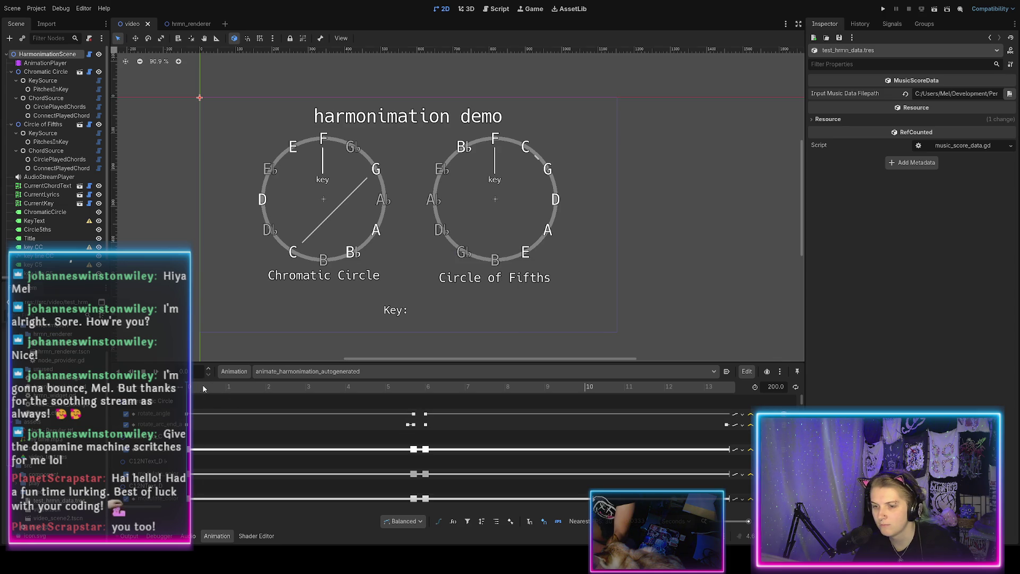
key("shift+d")
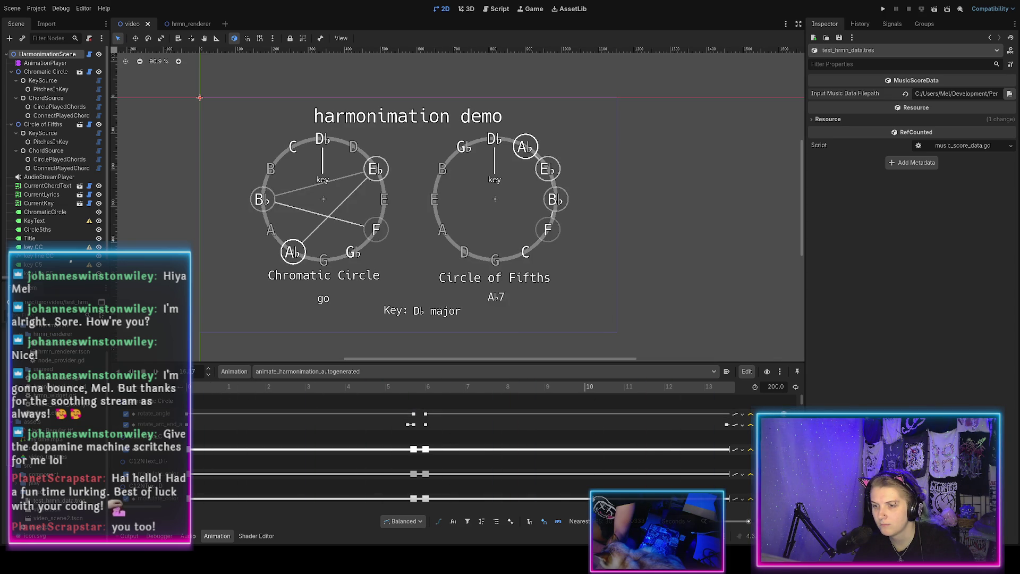
mouse_move(603, 418)
left_mouse_down()
mouse_move(307, 426)
mouse_move(621, 435)
mouse_move(566, 418)
mouse_move(202, 428)
mouse_move(740, 423)
mouse_move(378, 442)
mouse_move(467, 445)
left_mouse_up()
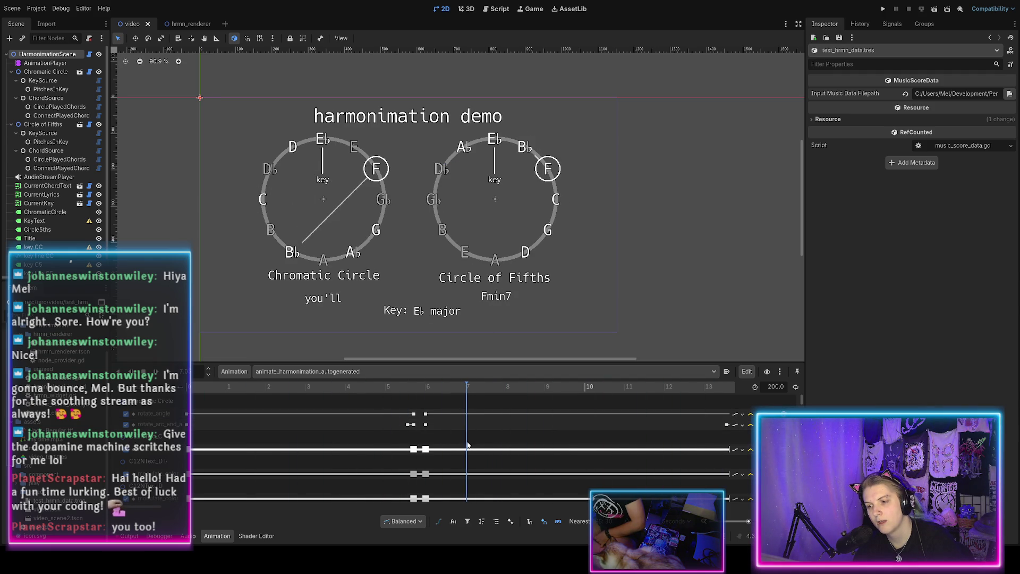
Step: Scroll through the animation tracks and move the preview to the B♭7 chord
scroll(472, 438, "down", 6)
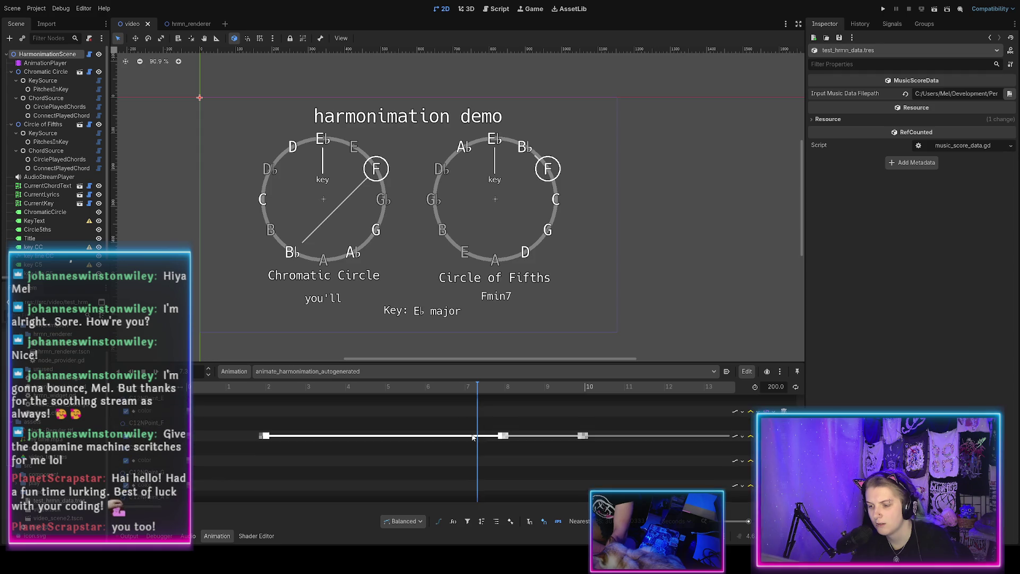
scroll(471, 434, "down", 5)
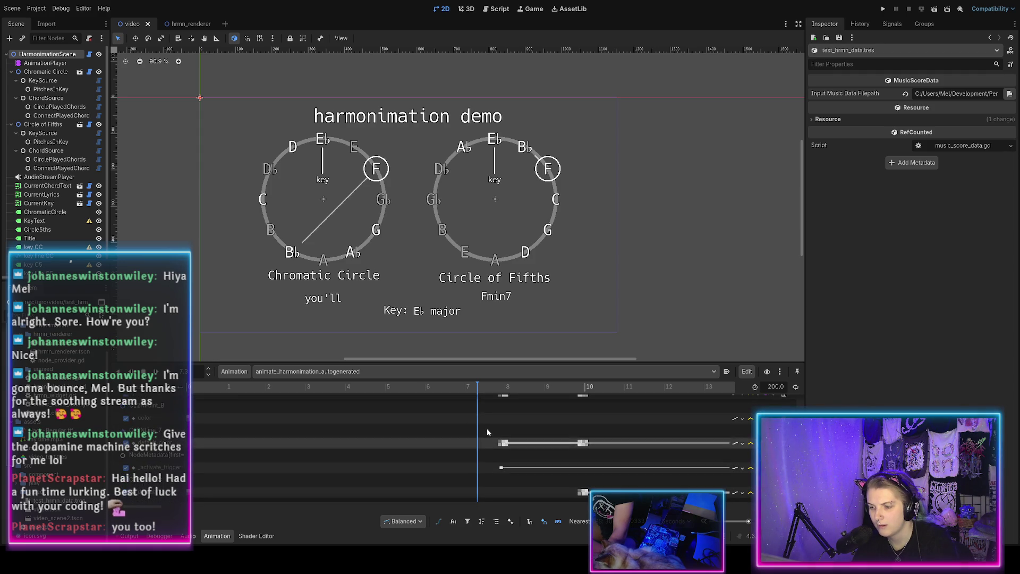
mouse_move(478, 397)
left_mouse_down()
mouse_move(518, 389)
mouse_move(487, 389)
left_mouse_up()
scroll(500, 443, "up", 2)
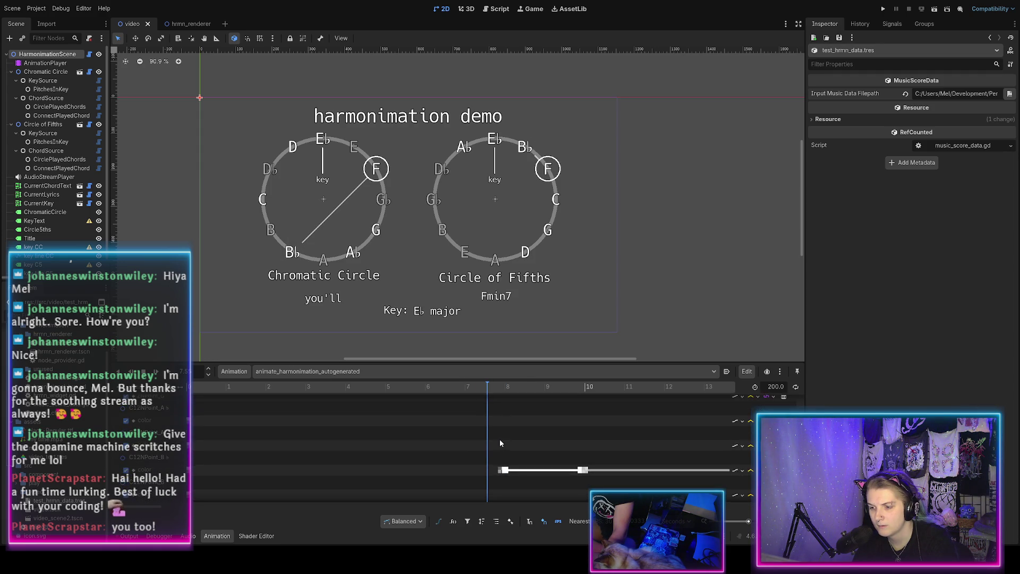
scroll(499, 443, "up", 1)
scroll(499, 442, "down", 1)
scroll(492, 439, "down", 1)
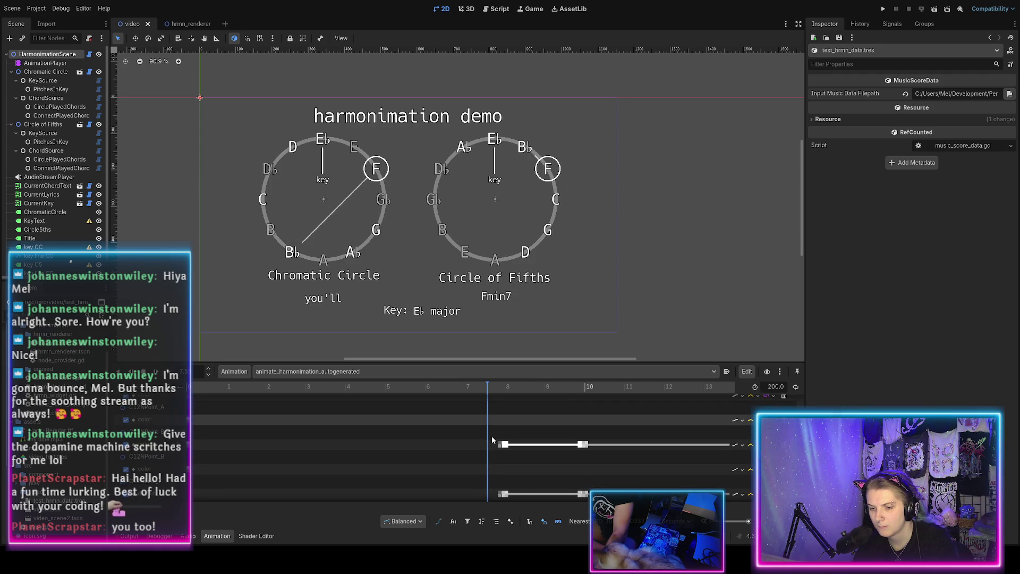
scroll(492, 439, "down", 1)
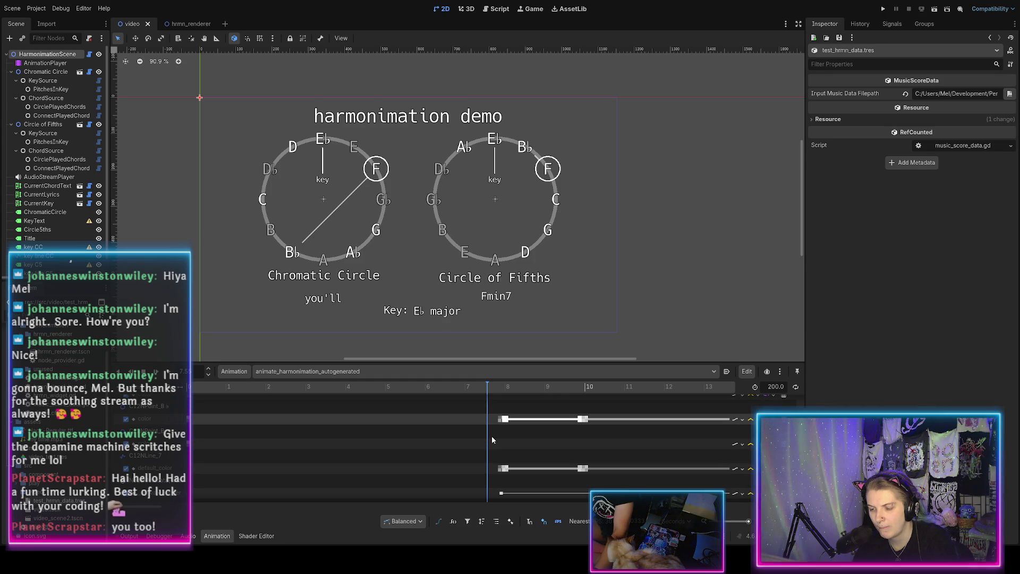
Step: Set the preview time to about 8.7 seconds, lyric "be", and zoom the timeline out
left_click(536, 389)
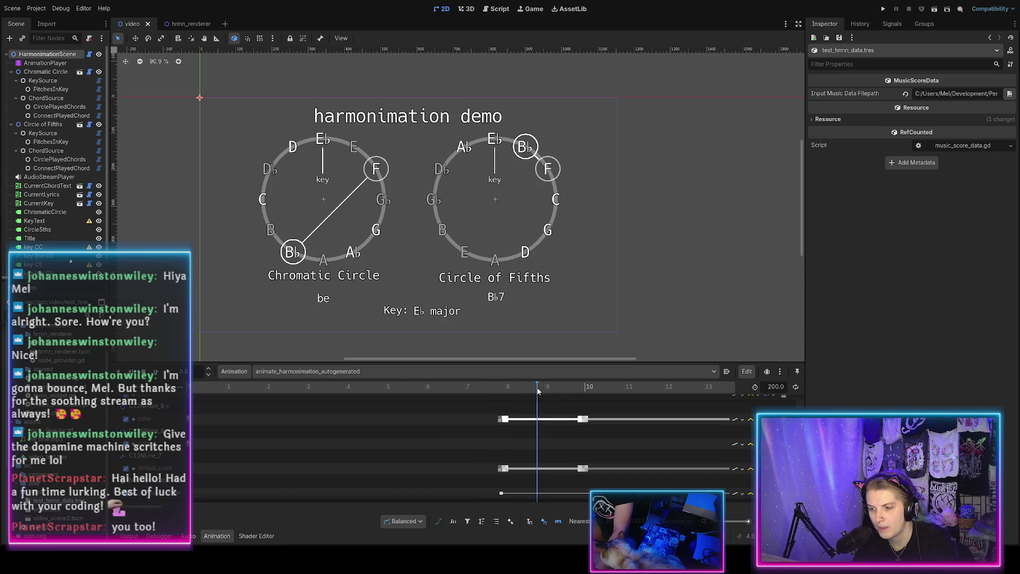
left_click(533, 389)
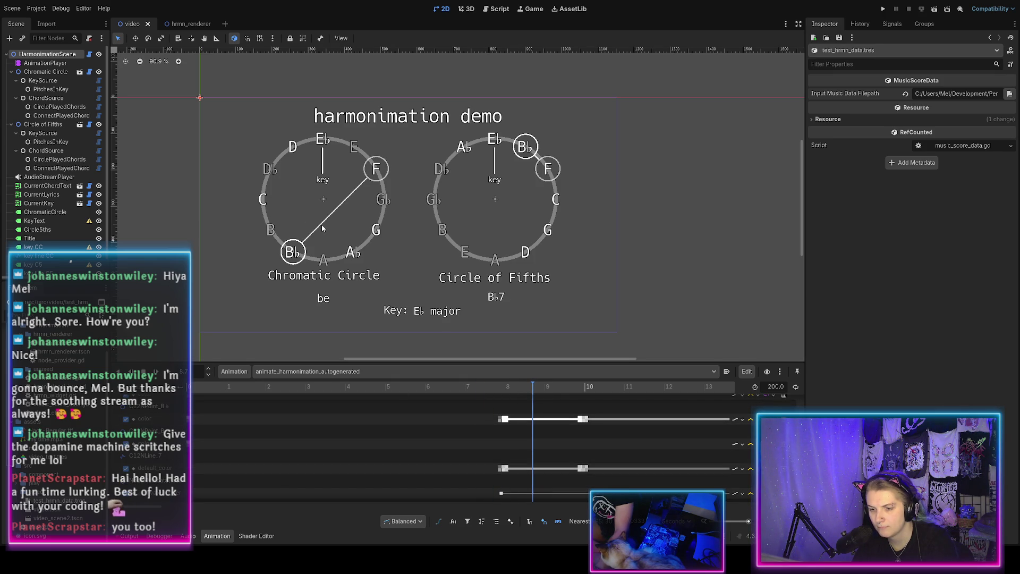
scroll(474, 434, "down", 1)
scroll(473, 439, "down", 2)
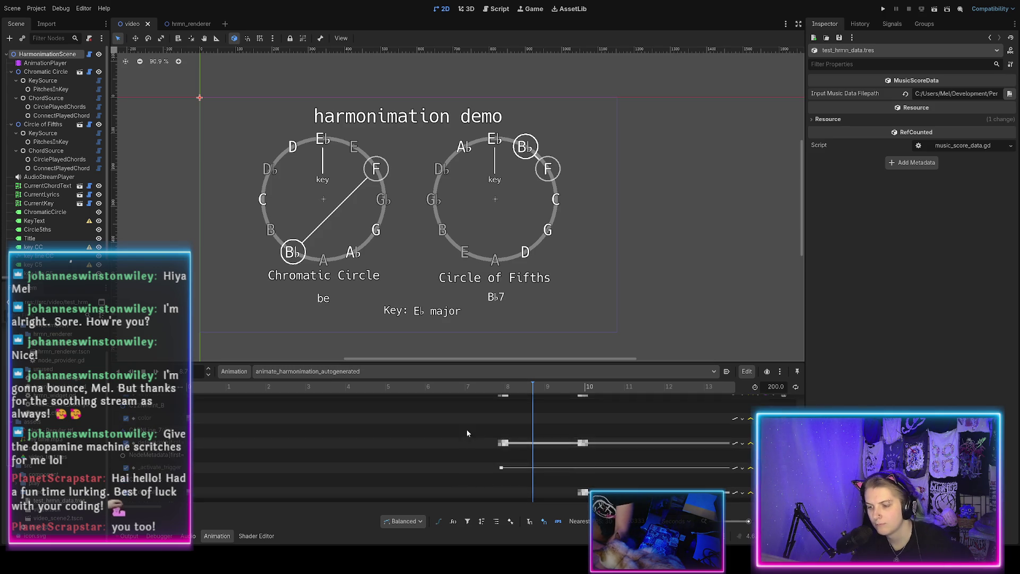
scroll(466, 429, "down", 6, "ctrl")
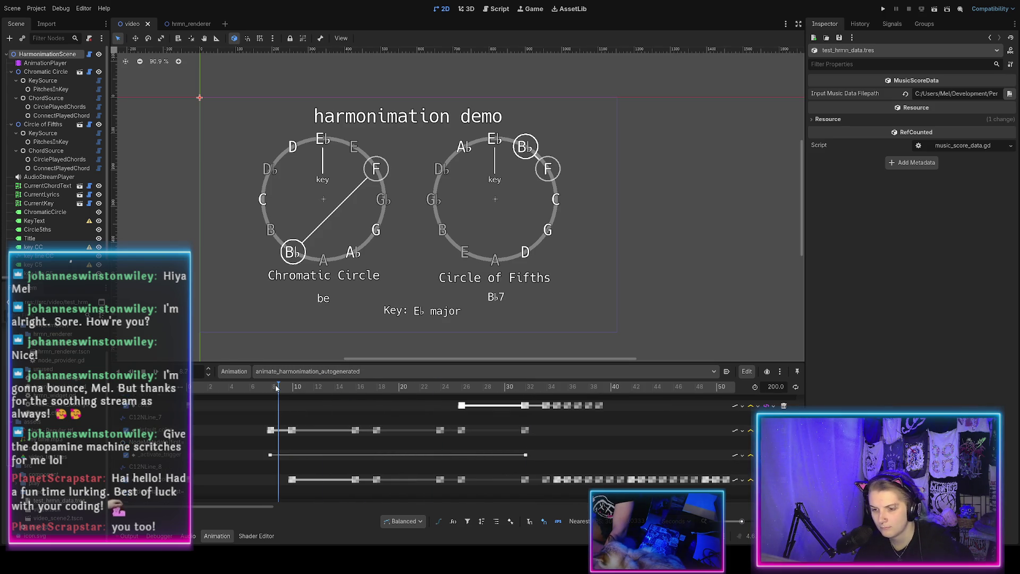
Step: Scrub the preview around 8 s to the 'you'll' lyric and inspect the B♭7 keyframe
left_click_drag(278, 387, 261, 388)
scroll(255, 417, "down", 5, "ctrl")
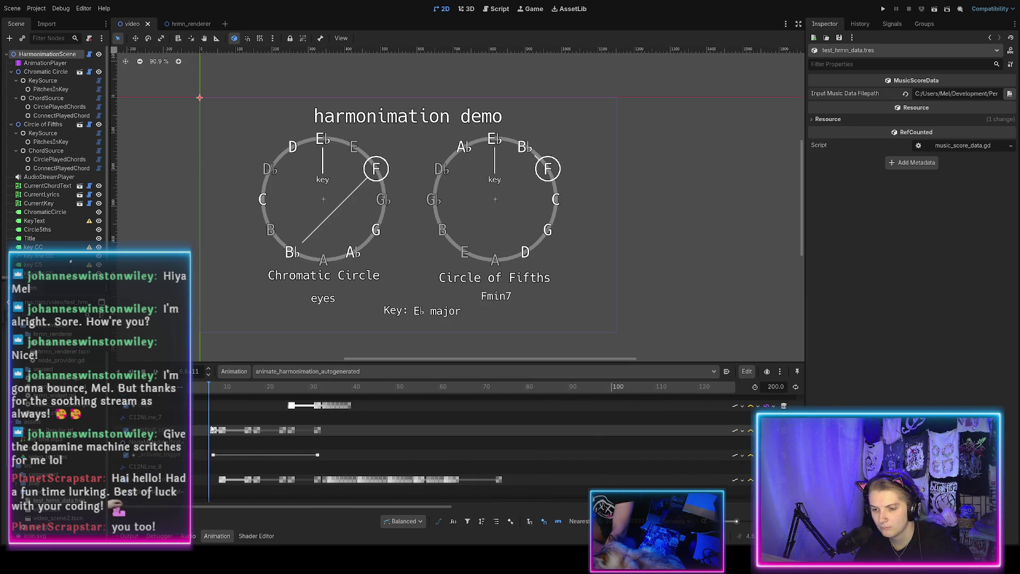
scroll(212, 429, "up", 5, "ctrl")
scroll(222, 509, "left", 2)
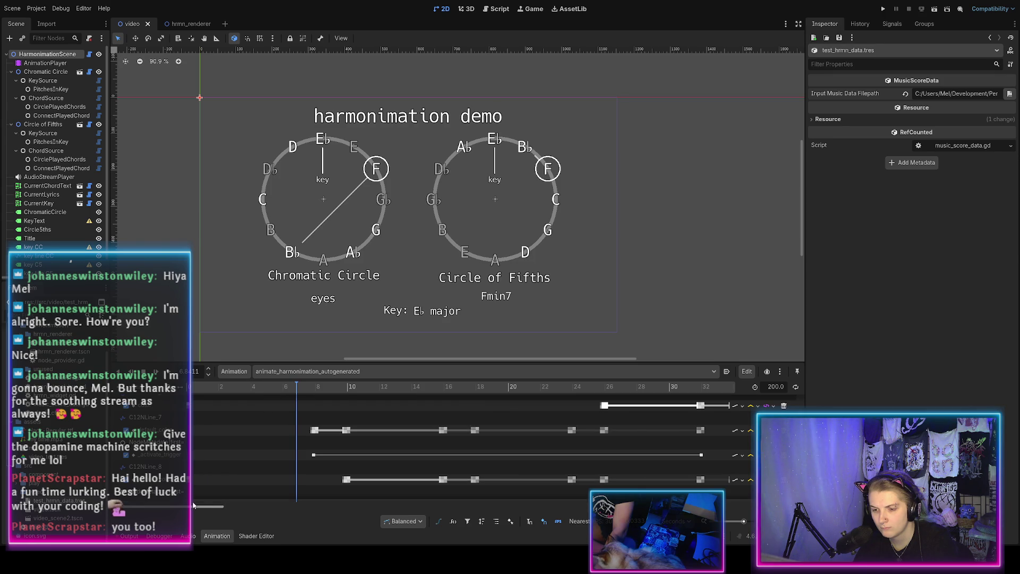
scroll(473, 421, "up", 1)
left_click(296, 386)
mouse_move(296, 387)
left_mouse_down()
mouse_move(333, 387)
mouse_move(300, 387)
mouse_move(317, 387)
left_mouse_up()
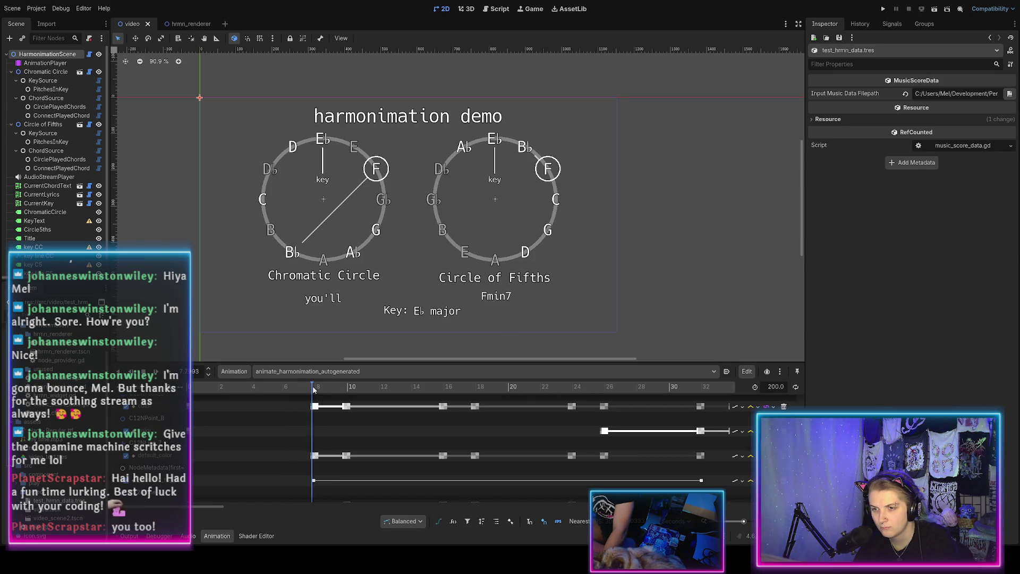
left_click(314, 455)
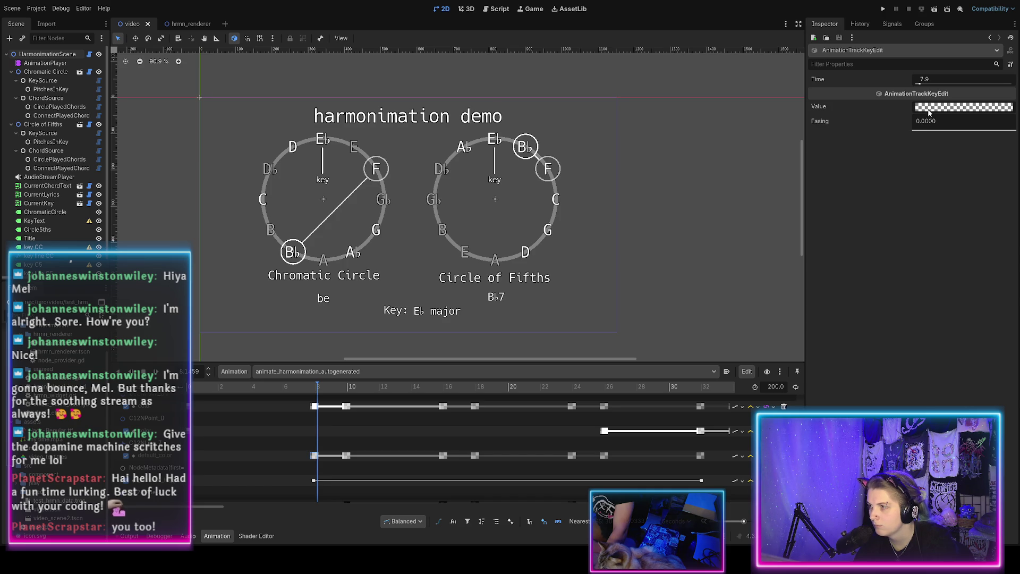
scroll(301, 442, "up", 10, "ctrl")
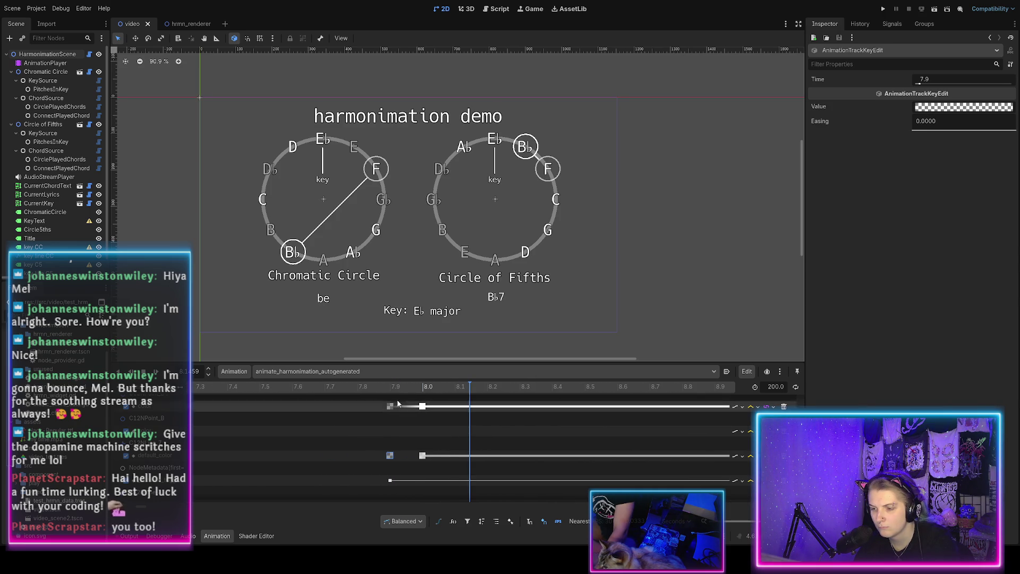
Step: Set the preview to about 7.9 s, check the Output log, and play the animation from there
left_click(387, 386)
left_click_drag(352, 382, 365, 384)
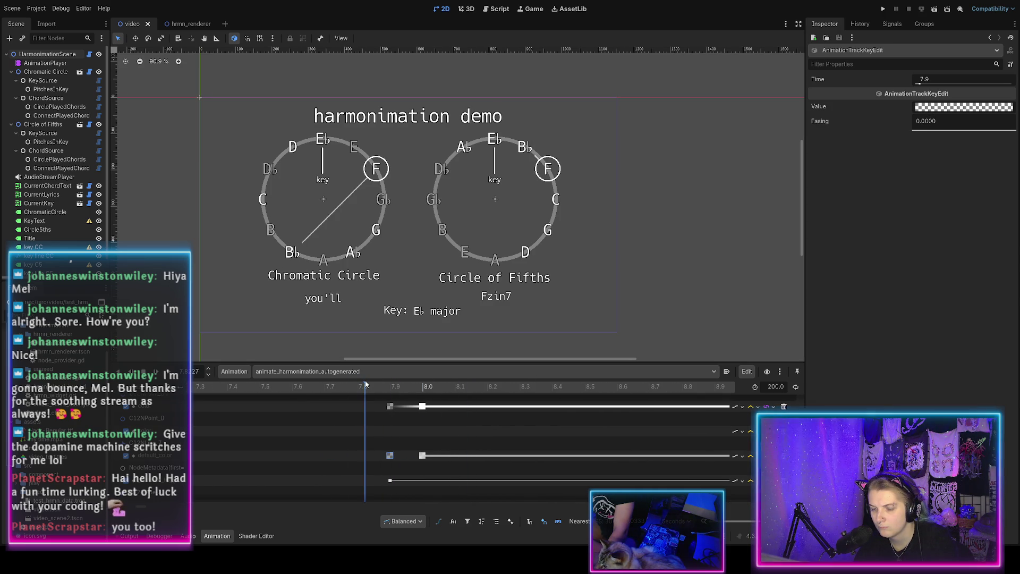
left_click(123, 536)
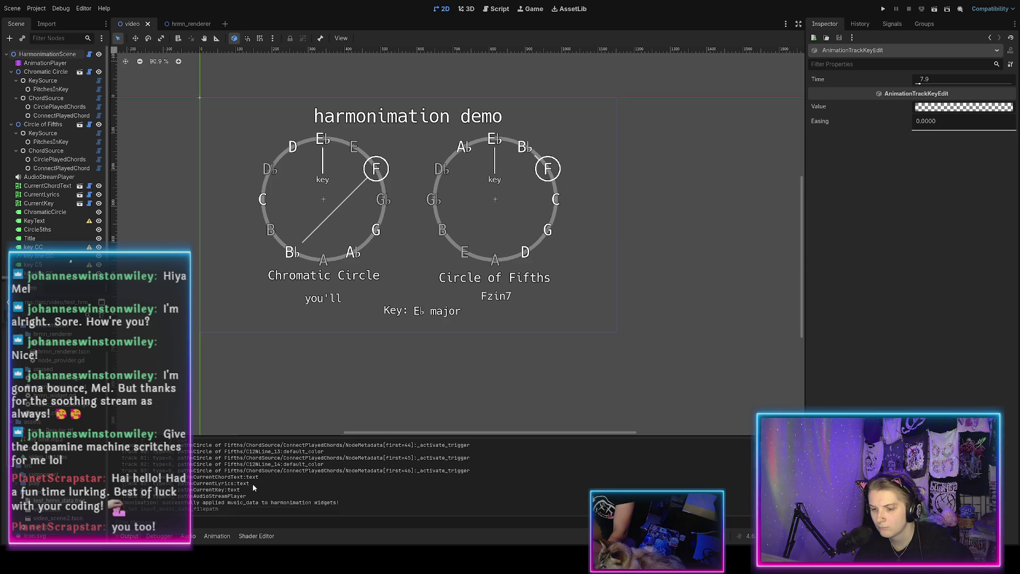
left_click(215, 536)
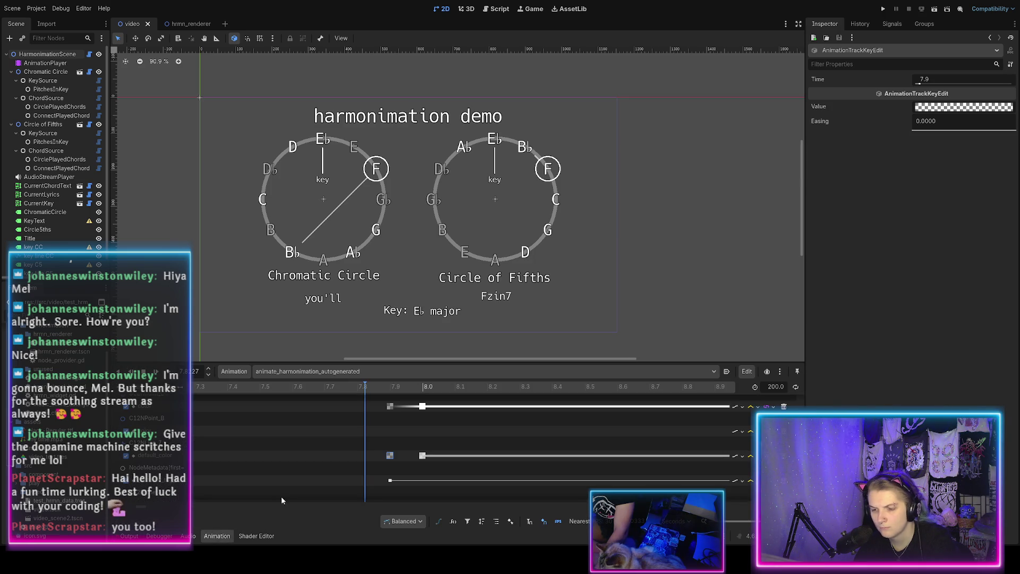
scroll(368, 435, "down", 2)
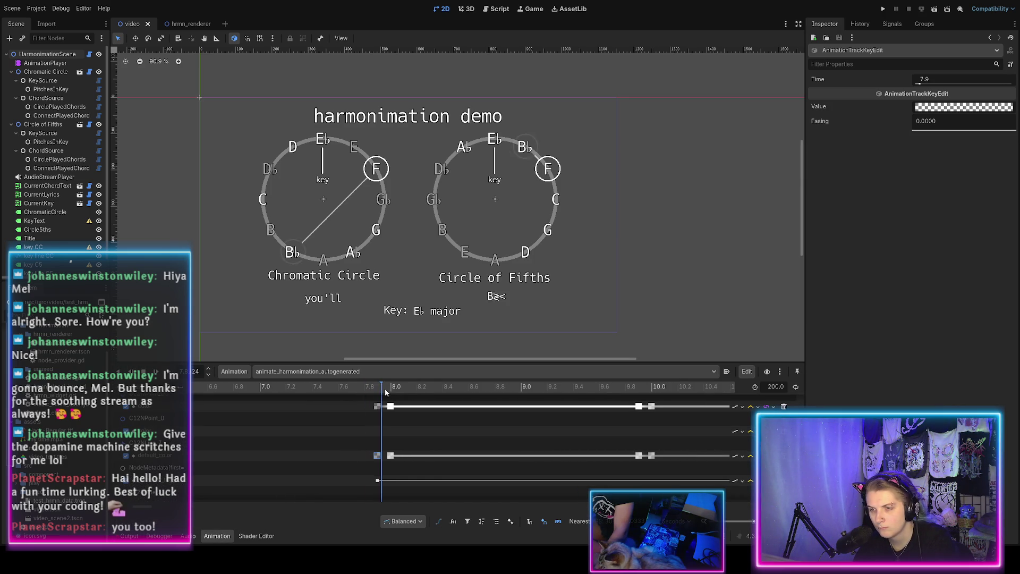
key("shift+d")
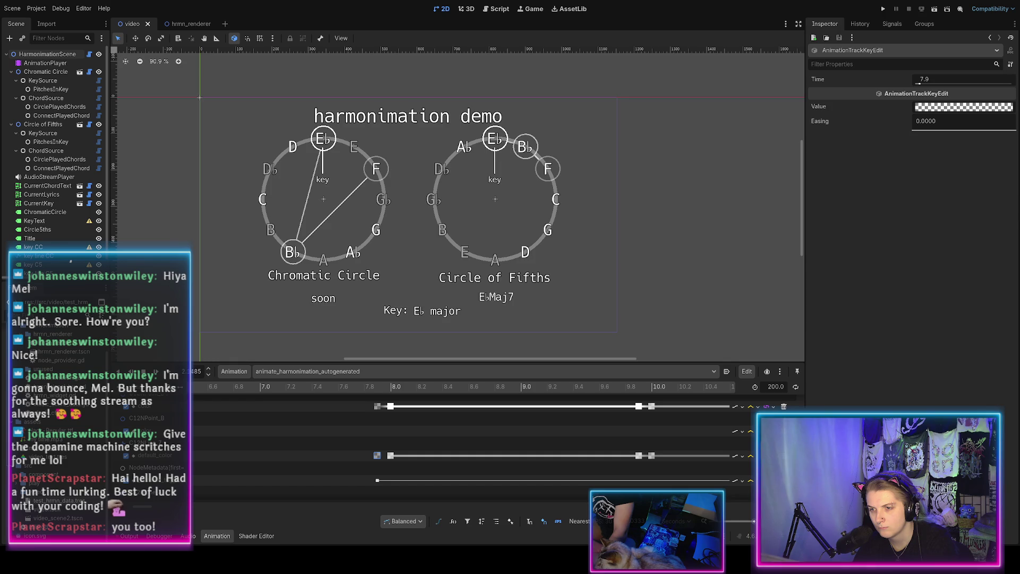
scroll(467, 433, "down", 10)
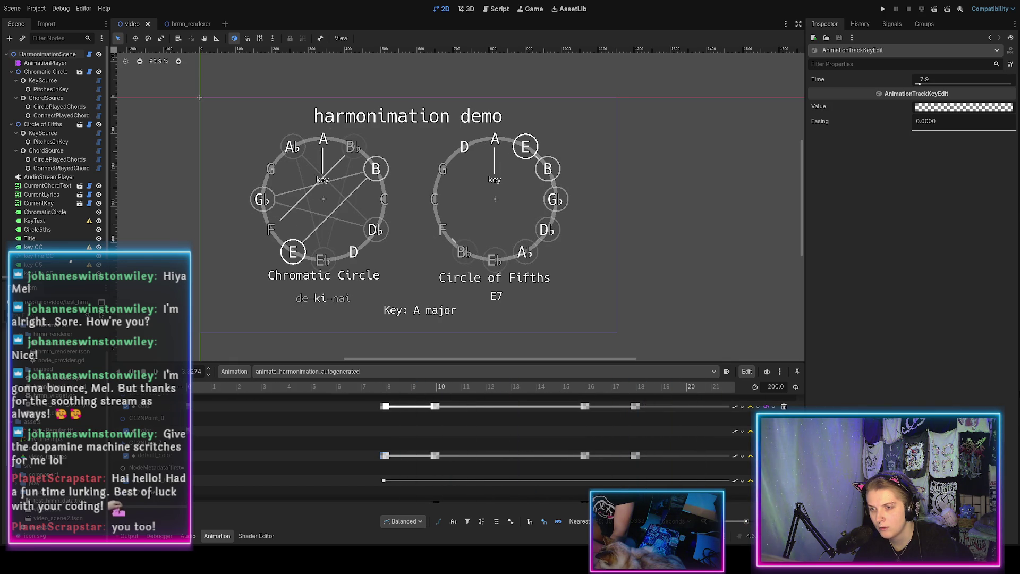
Step: Scrub the preview through the BMaj7, D♭ major and B major F♯7 moments, then zoom the timeline out
left_click_drag(382, 387, 730, 406)
scroll(514, 431, "down", 5)
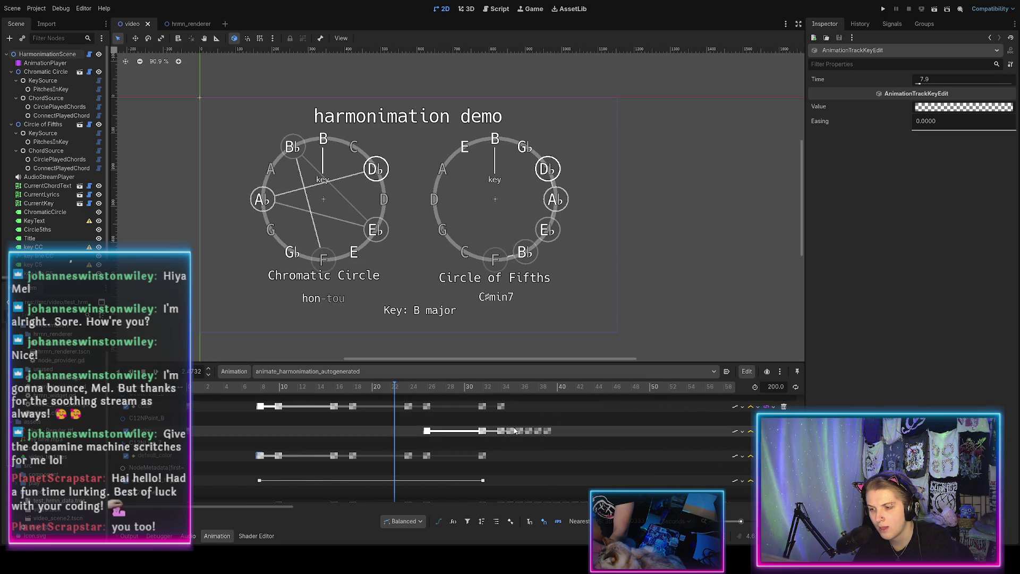
mouse_move(395, 390)
left_mouse_down()
mouse_move(441, 393)
mouse_move(171, 399)
mouse_move(305, 398)
left_mouse_up()
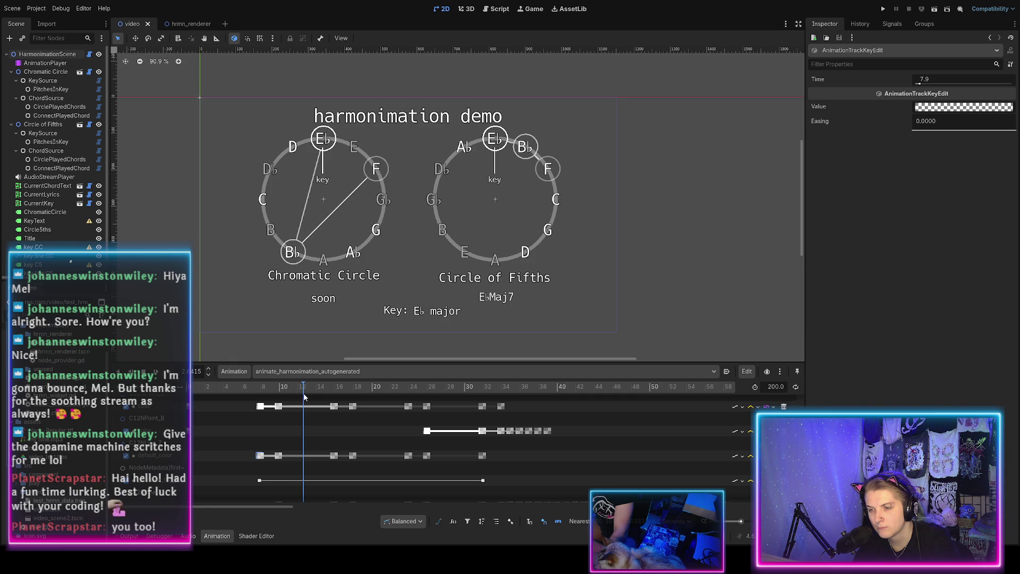
left_click_drag(304, 397, 357, 395)
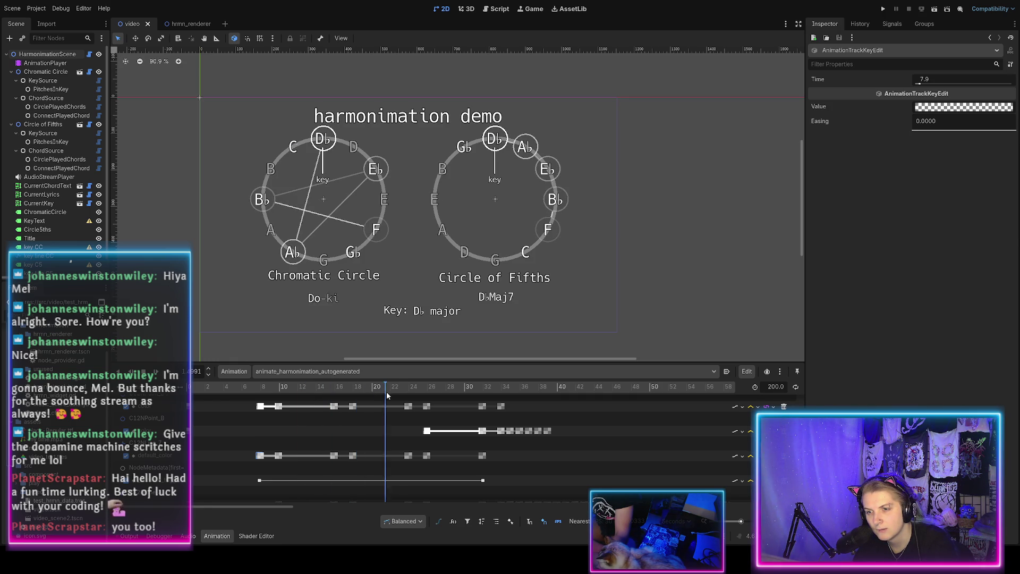
mouse_move(387, 391)
left_mouse_down()
mouse_move(451, 405)
mouse_move(712, 411)
mouse_move(589, 432)
left_mouse_up()
scroll(588, 431, "down", 5)
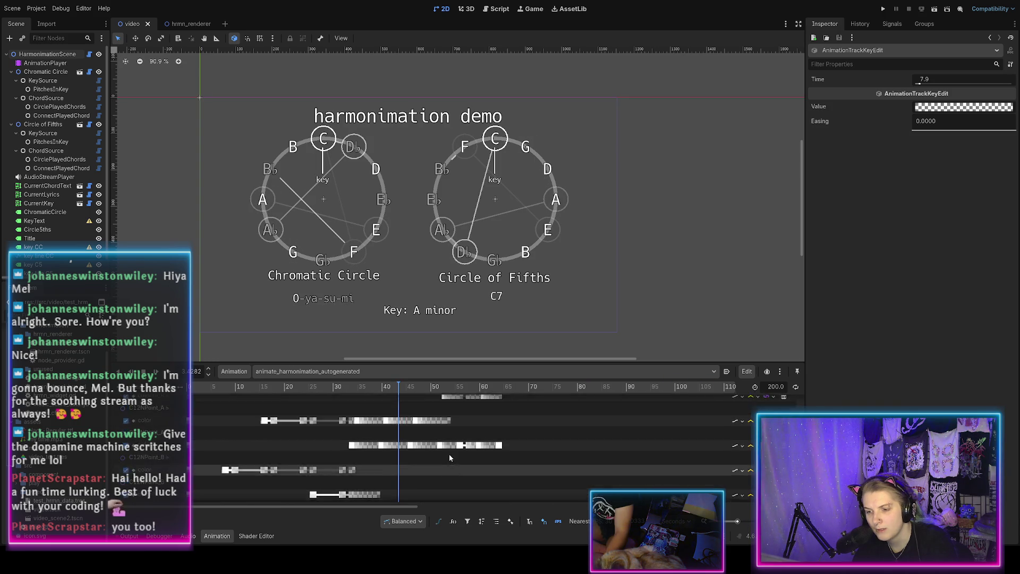
Step: Scrub through the BMaj7 and A minor sections, then rewind the playhead to 0
scroll(426, 453, "down", 3)
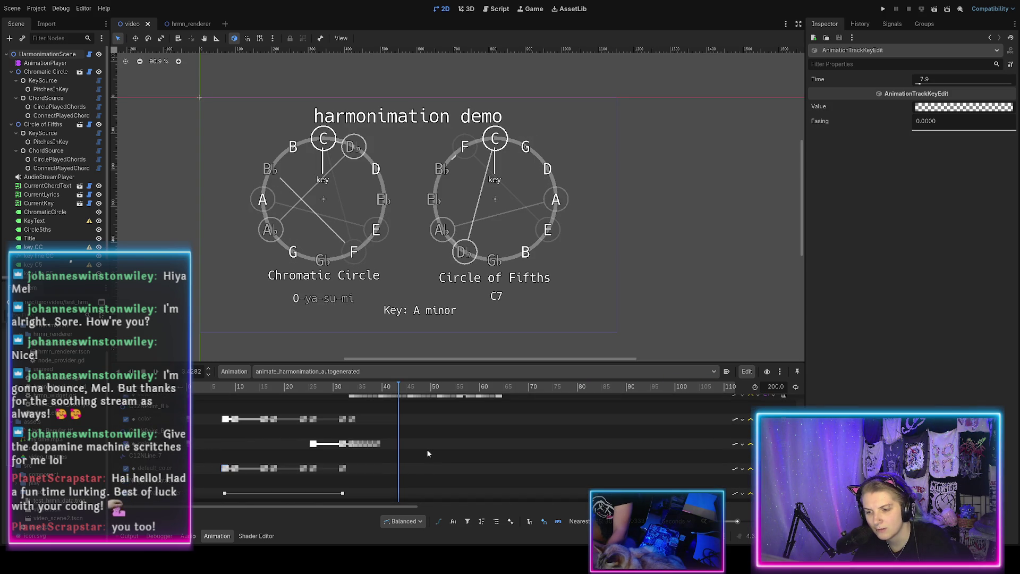
left_click_drag(361, 386, 318, 383)
mouse_move(332, 383)
left_mouse_down()
mouse_move(451, 393)
mouse_move(213, 387)
mouse_move(660, 391)
mouse_move(340, 390)
mouse_move(349, 392)
left_mouse_up()
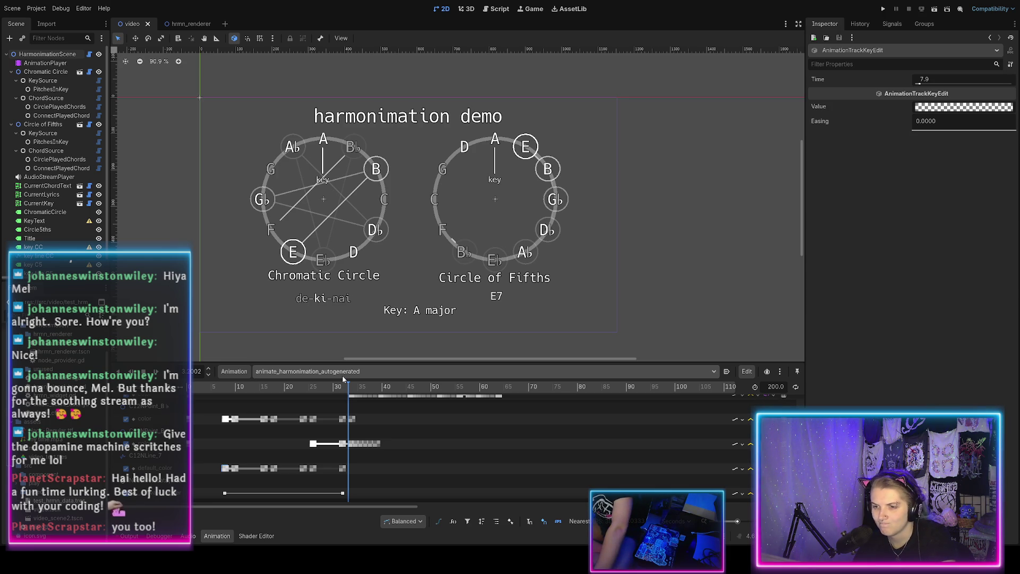
scroll(339, 440, "up", 2)
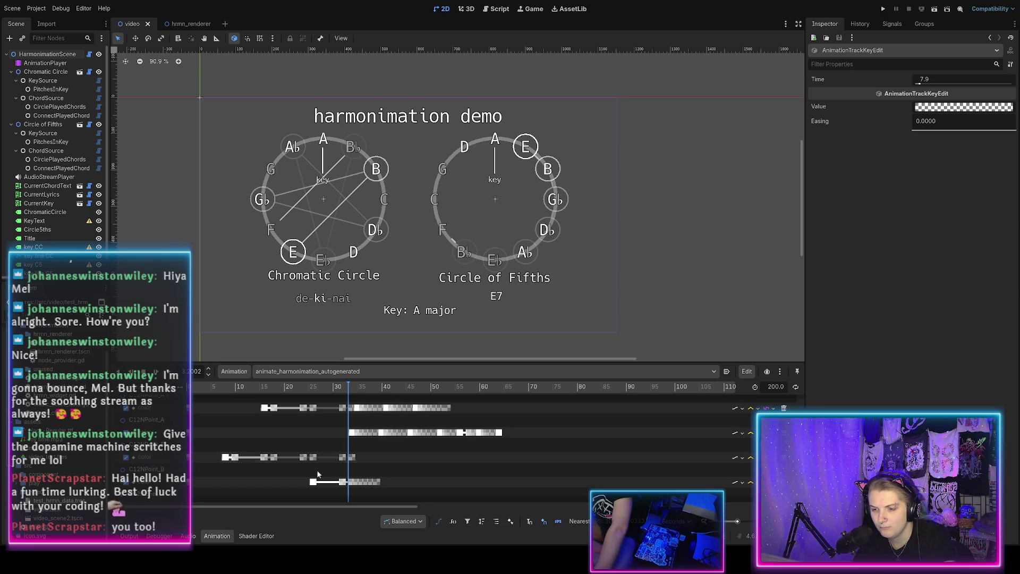
left_click_drag(346, 387, 189, 387)
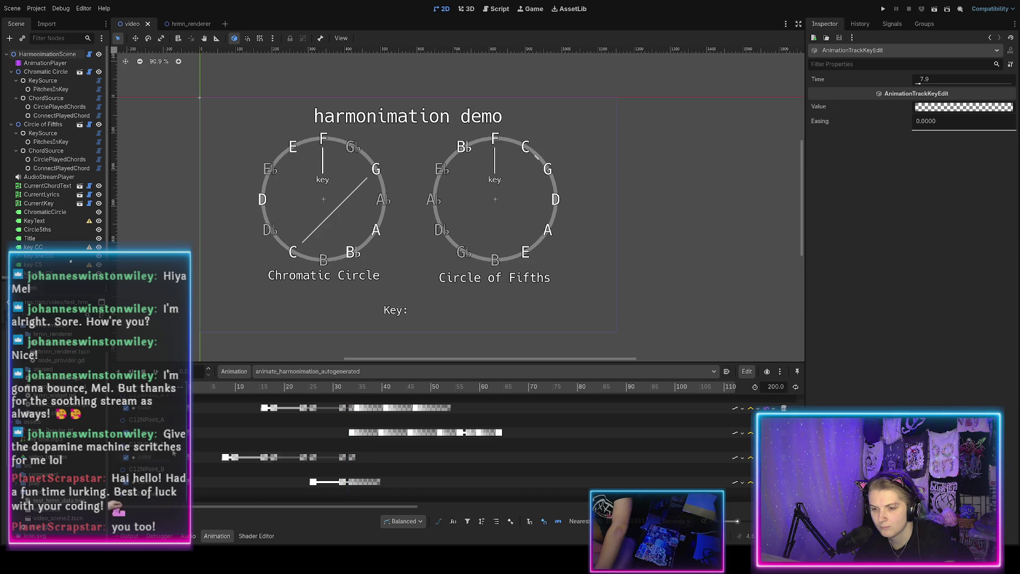
Step: Widen the track-name column slightly and scrub the preview to about 8 s (Fmin7, 'you'll')
scroll(226, 469, "up", 4)
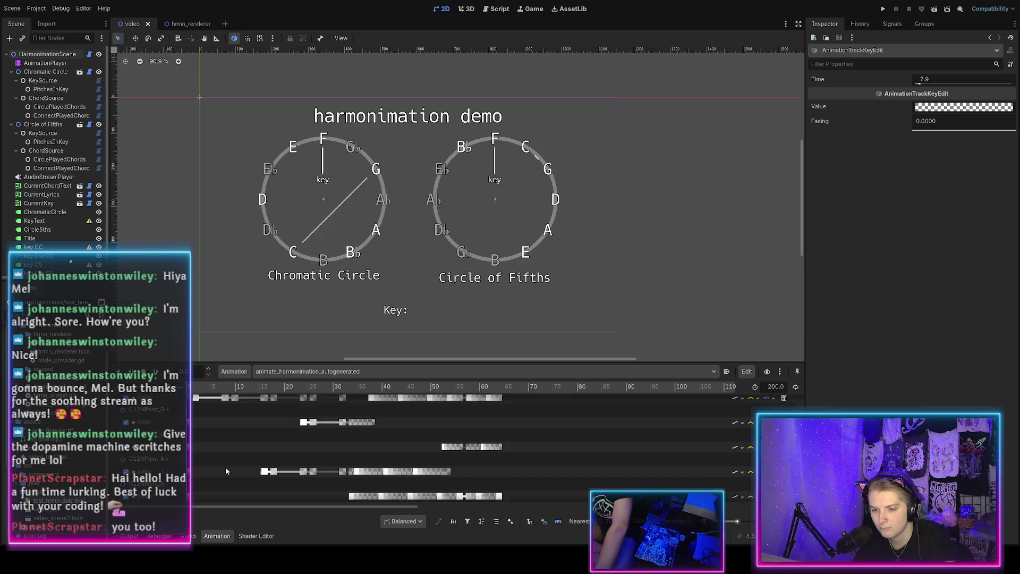
scroll(225, 467, "down", 5)
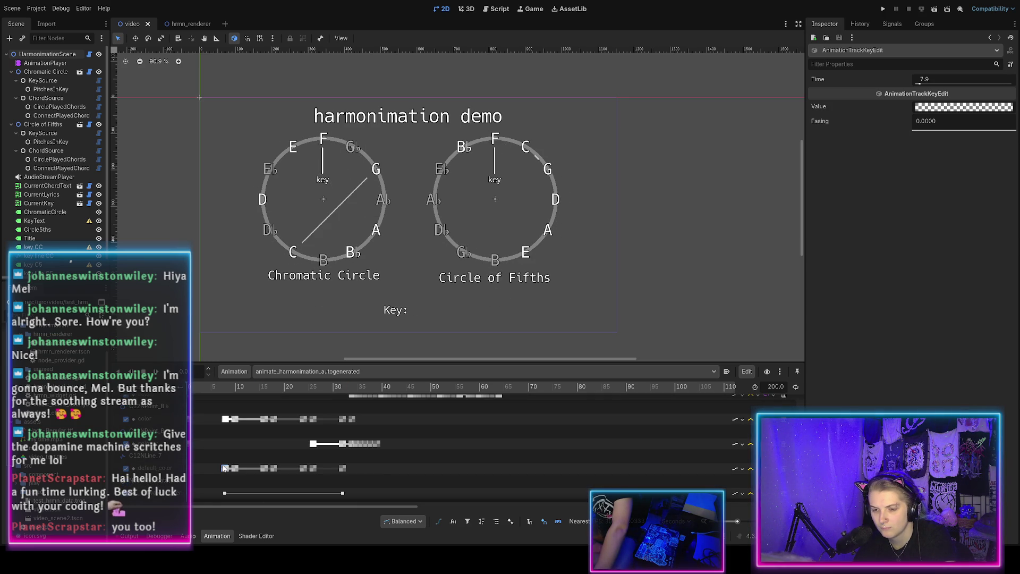
scroll(224, 467, "down", 4)
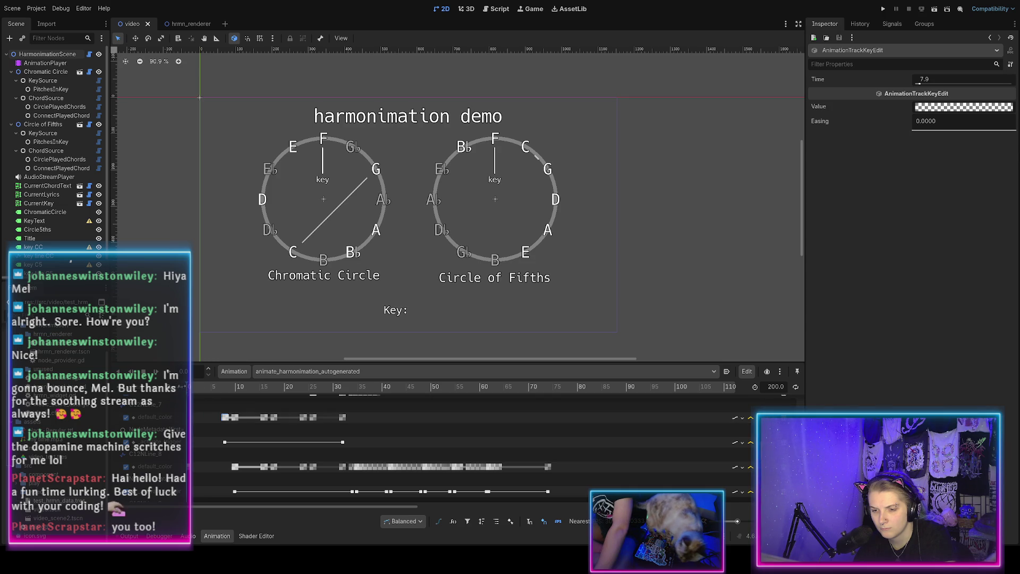
left_click_drag(193, 387, 205, 386)
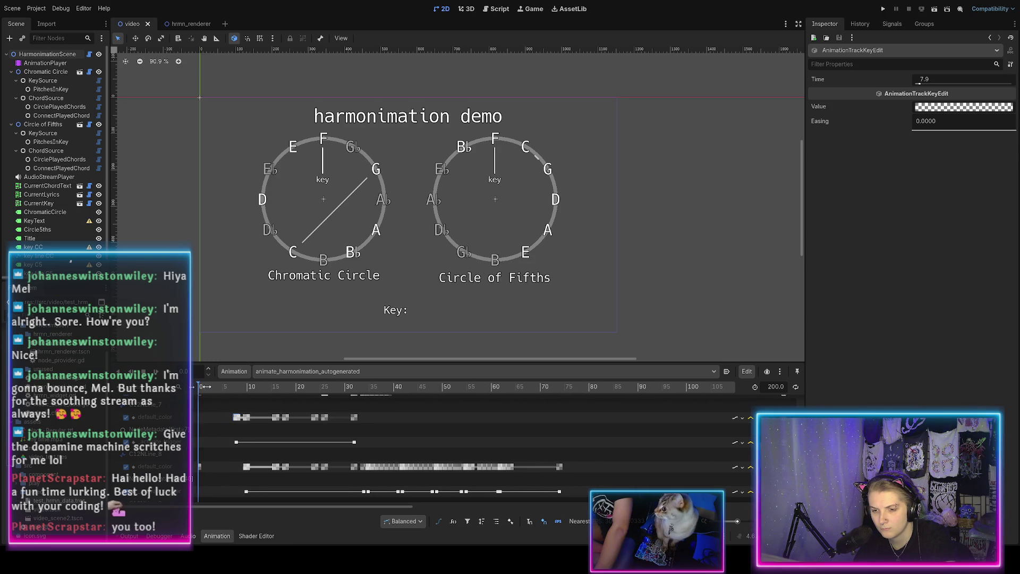
scroll(222, 443, "up", 1)
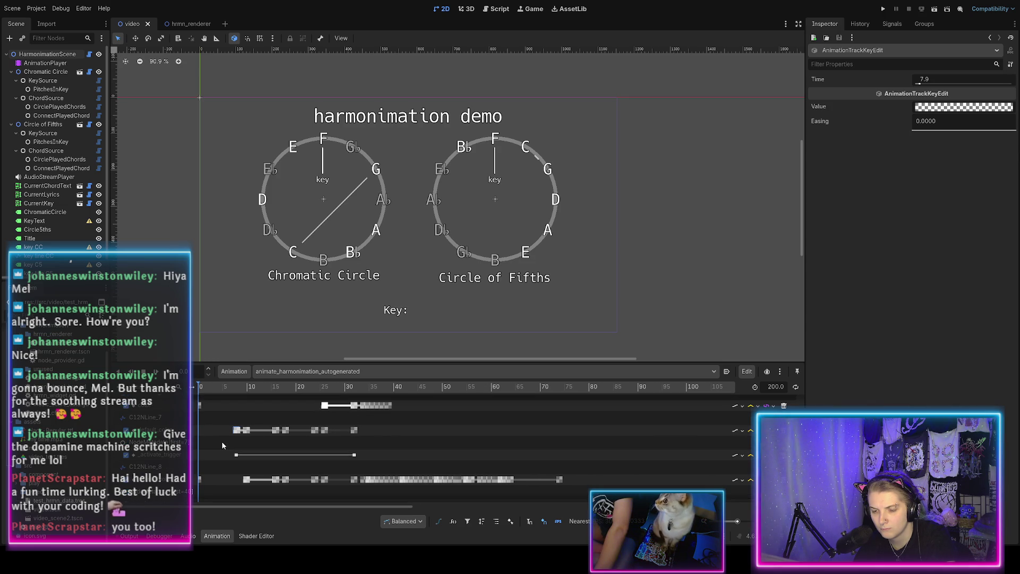
left_click_drag(205, 386, 236, 386)
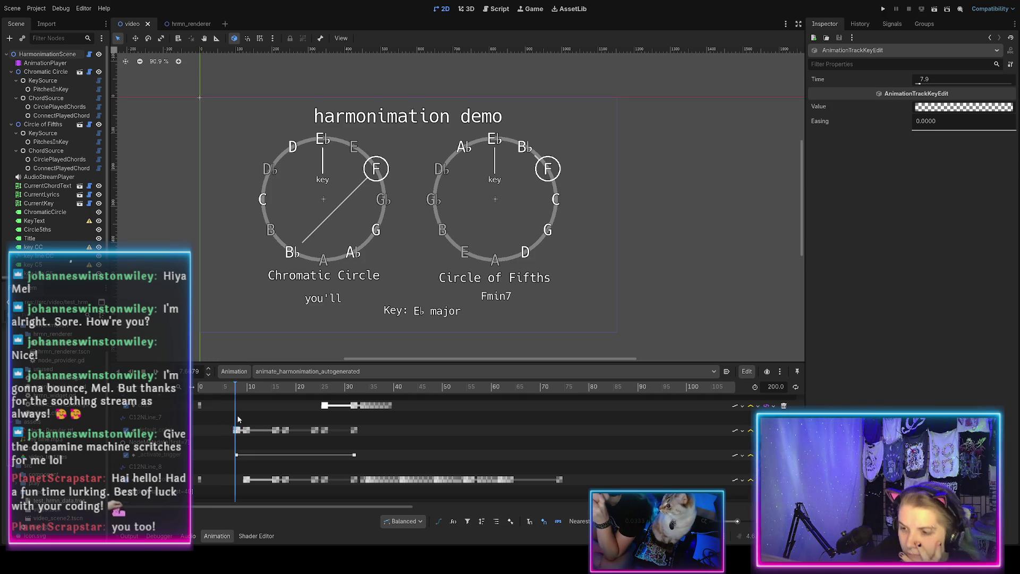
Step: Scrub the preview to about 8.02 s at the B♭7 chord and scroll down the track list
scroll(235, 451, "up", 10, "ctrl")
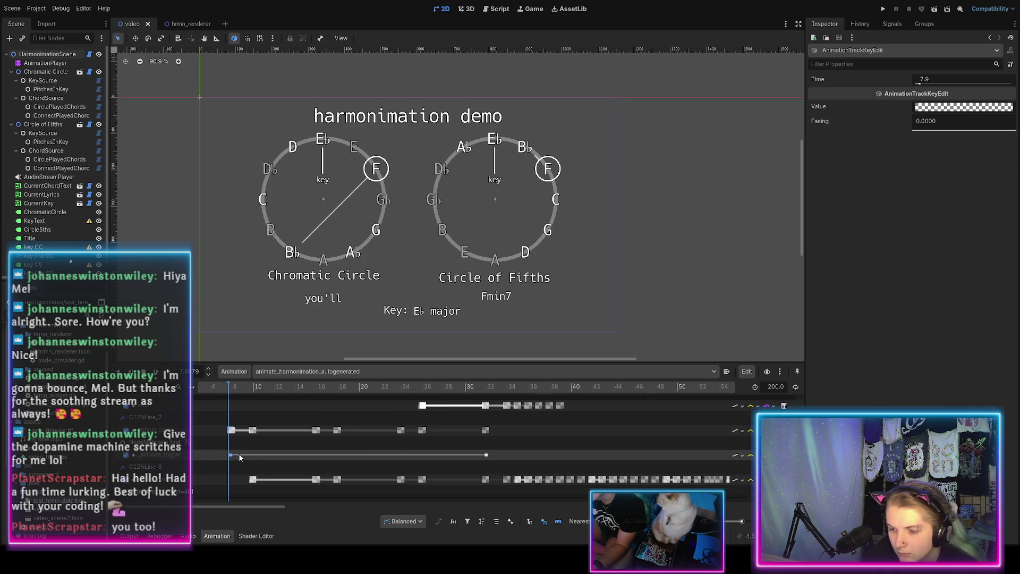
scroll(202, 466, "up", 5, "ctrl")
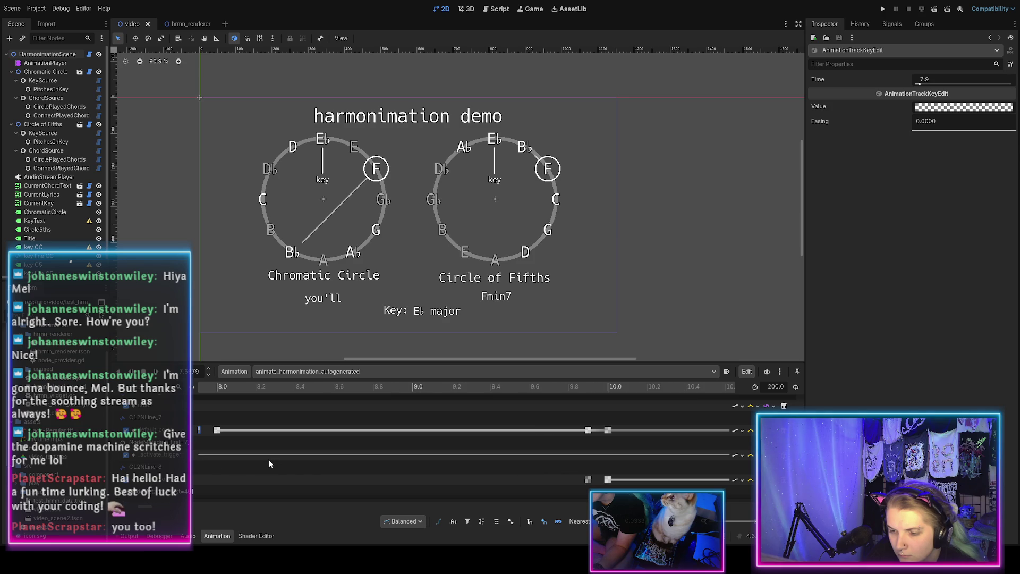
scroll(273, 457, "left", 1)
mouse_move(291, 390)
left_mouse_down()
mouse_move(335, 389)
mouse_move(316, 390)
left_mouse_up()
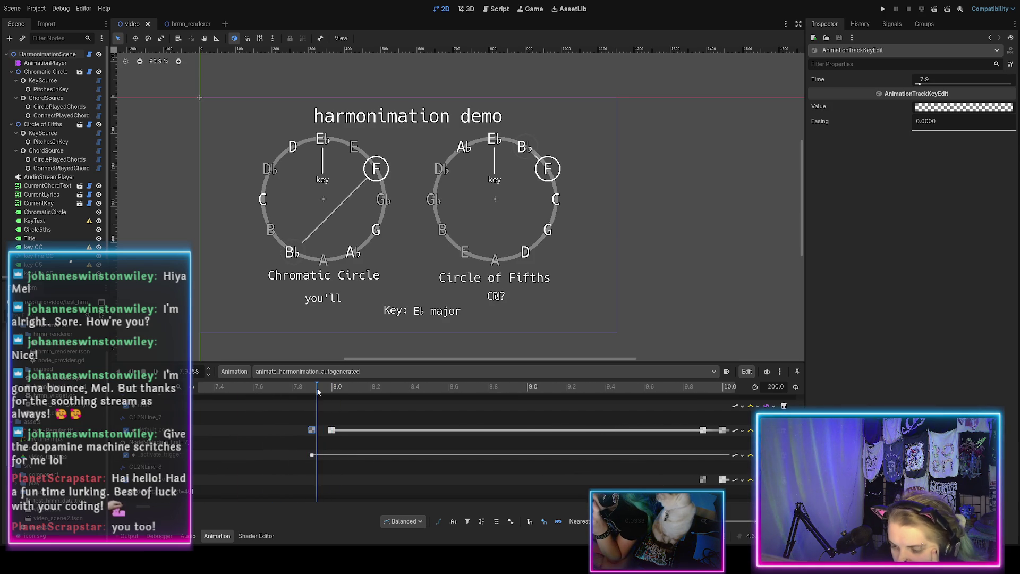
scroll(313, 438, "down", 3)
scroll(313, 438, "down", 2)
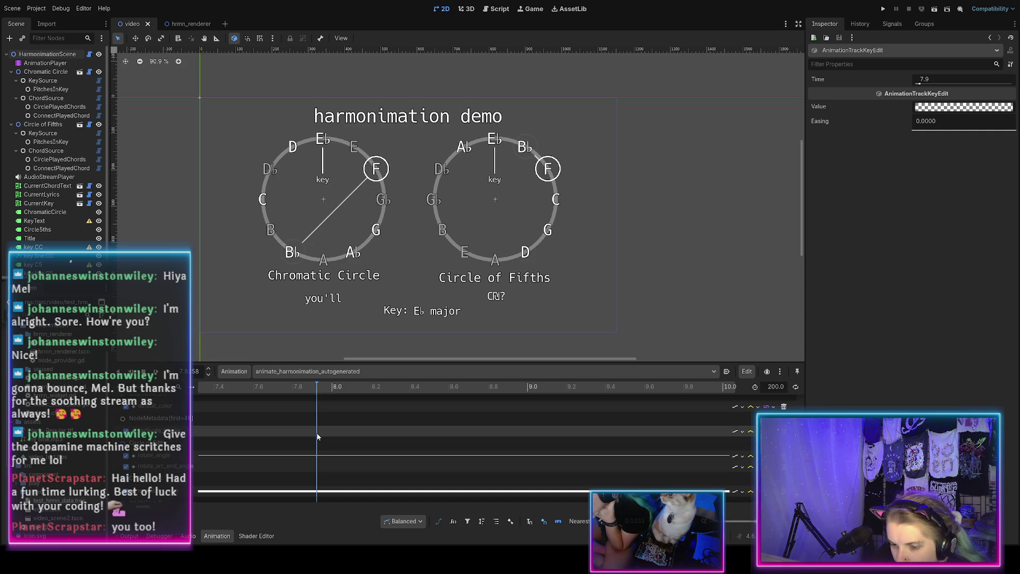
scroll(317, 436, "down", 5)
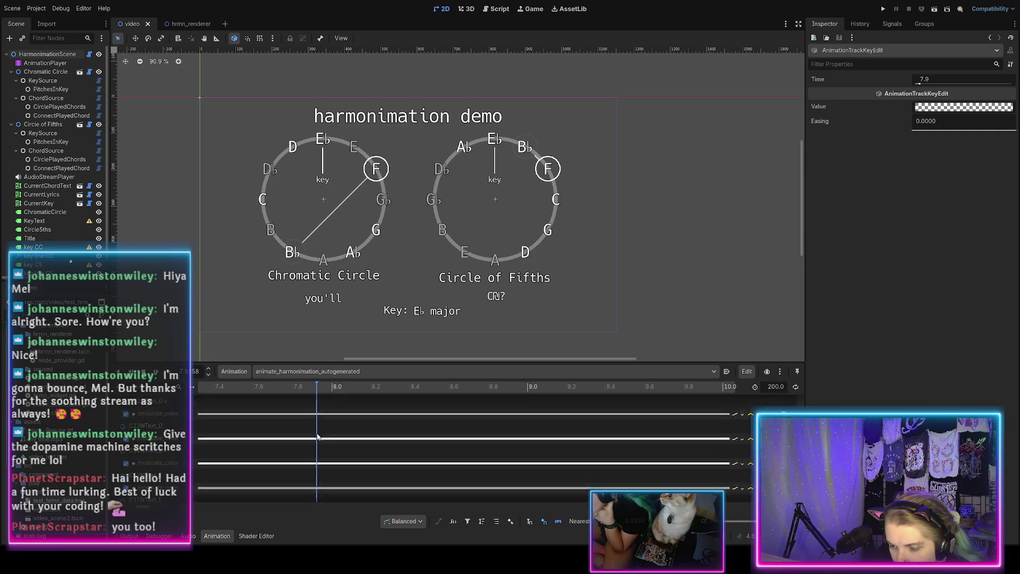
scroll(317, 436, "down", 3)
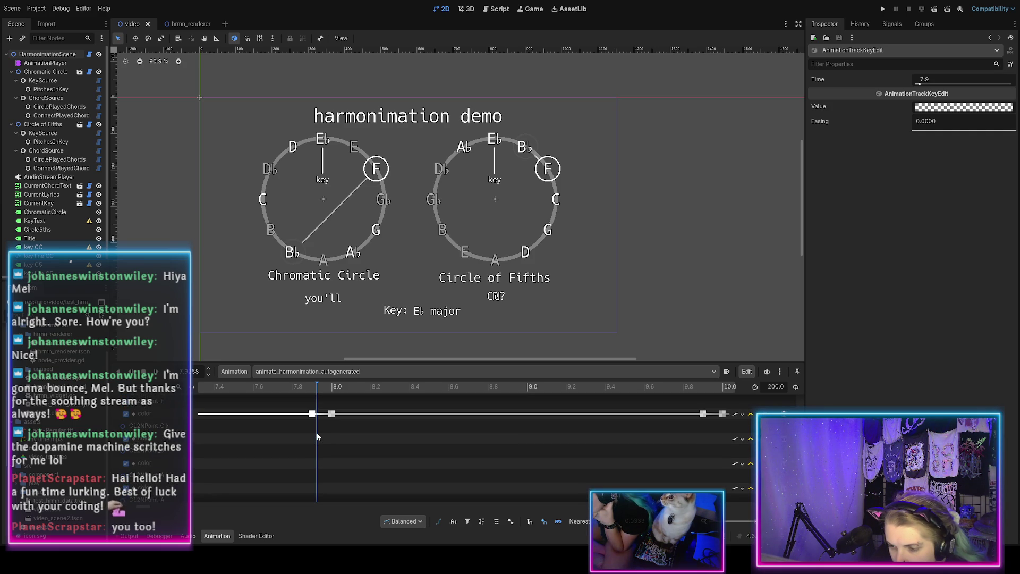
scroll(317, 437, "up", 1)
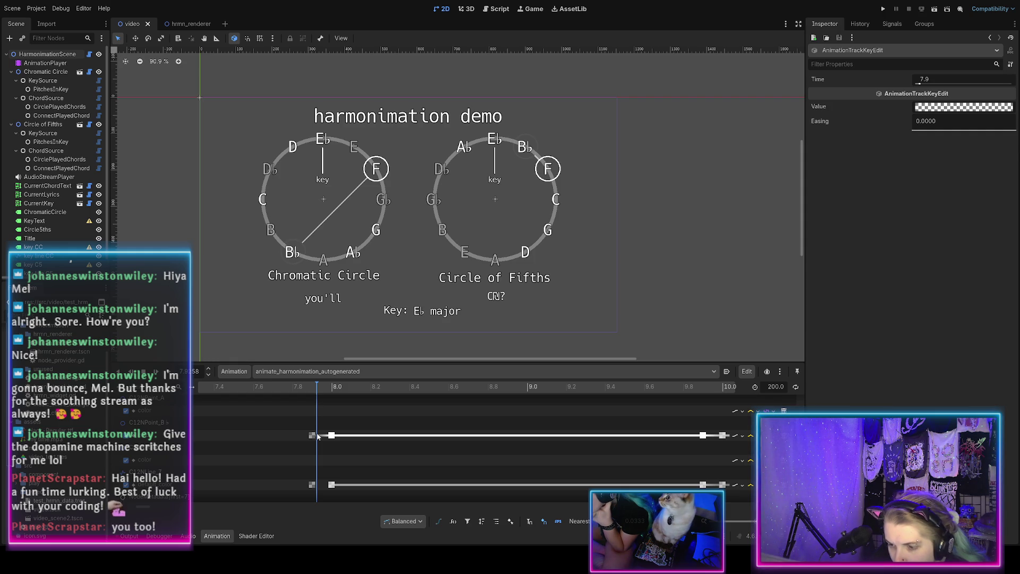
scroll(317, 437, "down", 2)
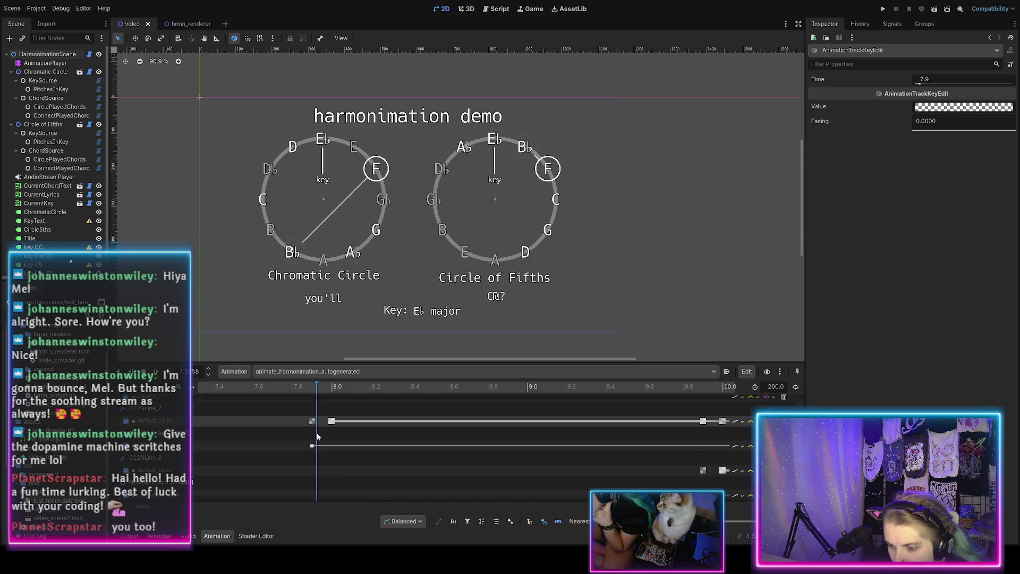
scroll(317, 437, "down", 5)
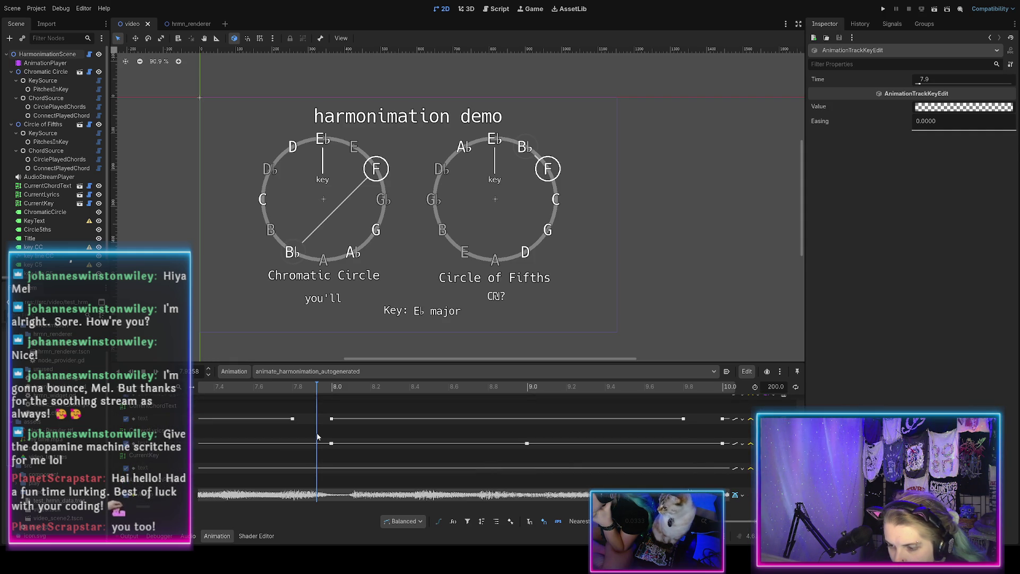
scroll(317, 436, "down", 5)
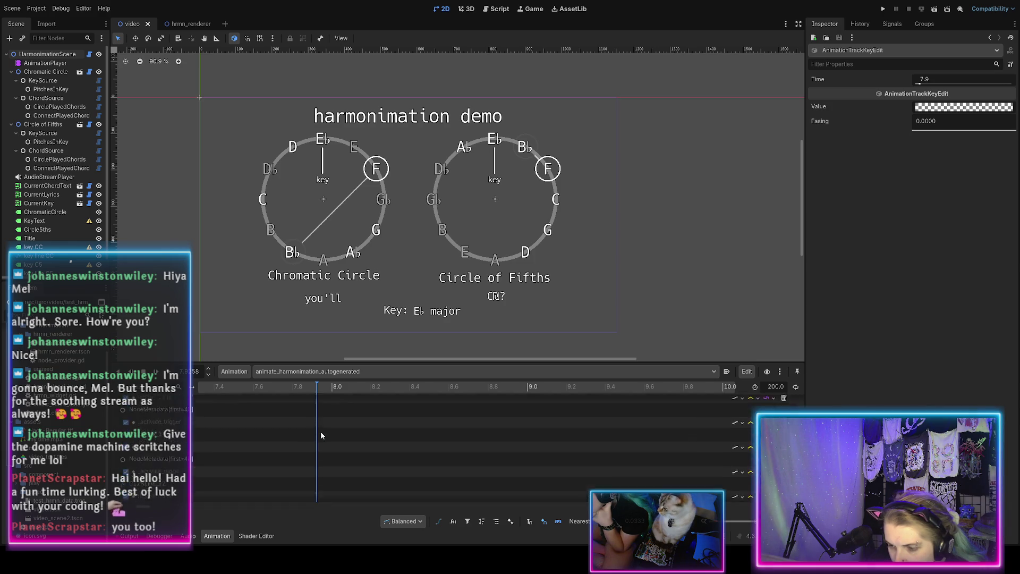
scroll(318, 436, "down", 5)
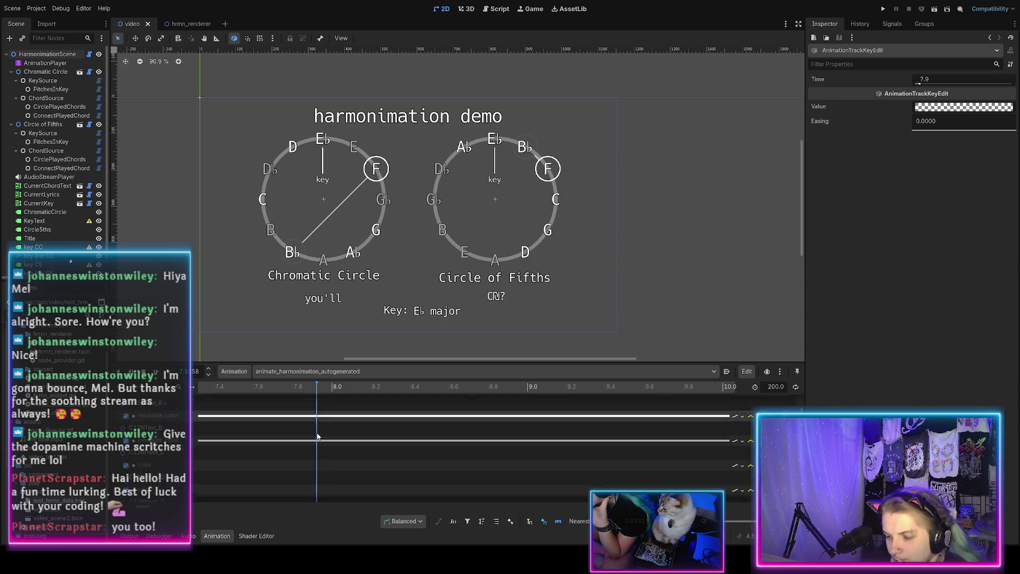
scroll(317, 437, "down", 3)
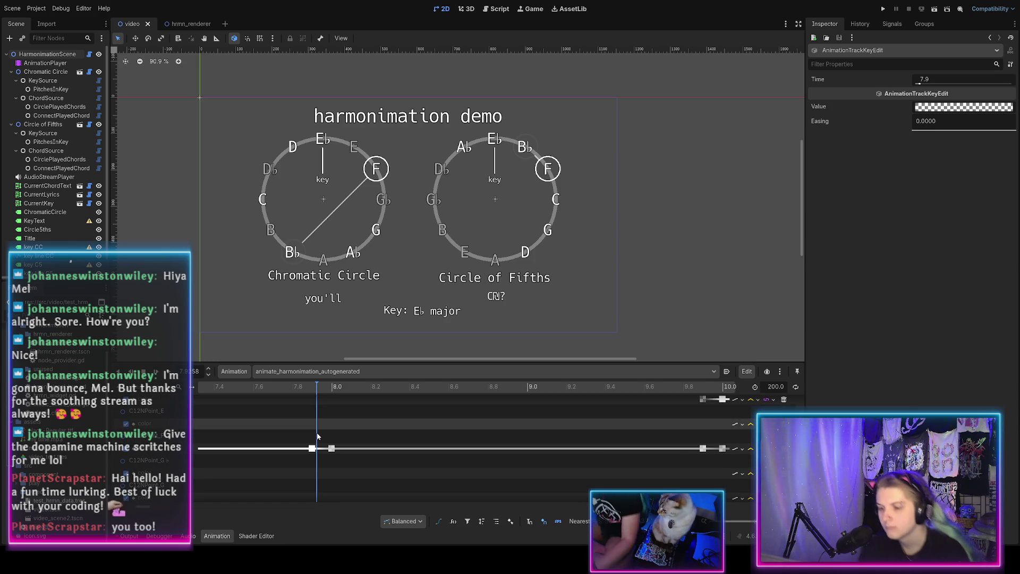
scroll(317, 436, "down", 3)
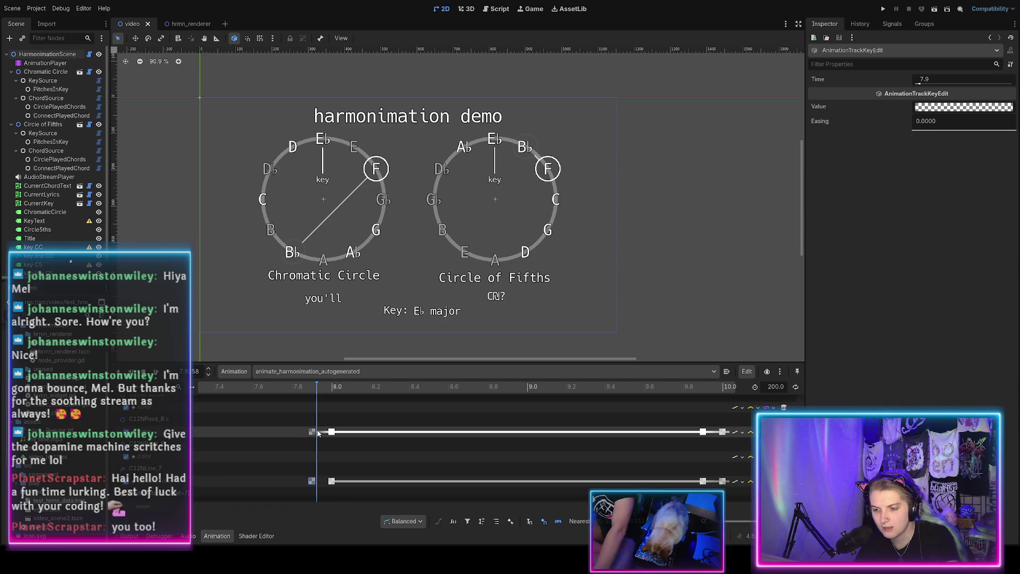
scroll(308, 431, "down", 1)
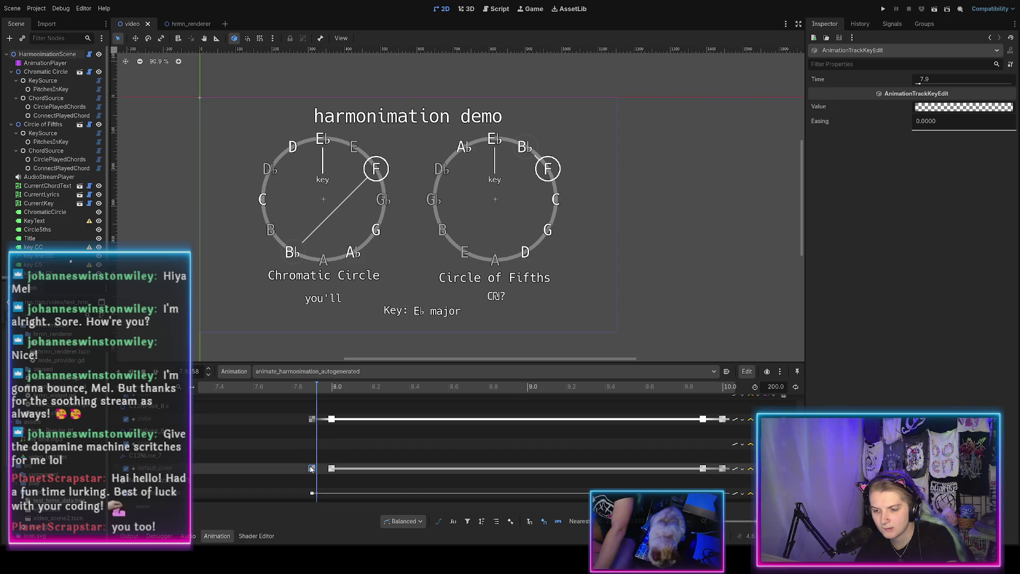
Step: Select a keyframe in that track row, then scrub between 10.4 s and 7.5 s back to Fmin7
left_click(311, 468)
mouse_move(319, 393)
left_mouse_down()
mouse_move(351, 401)
mouse_move(821, 377)
left_mouse_up()
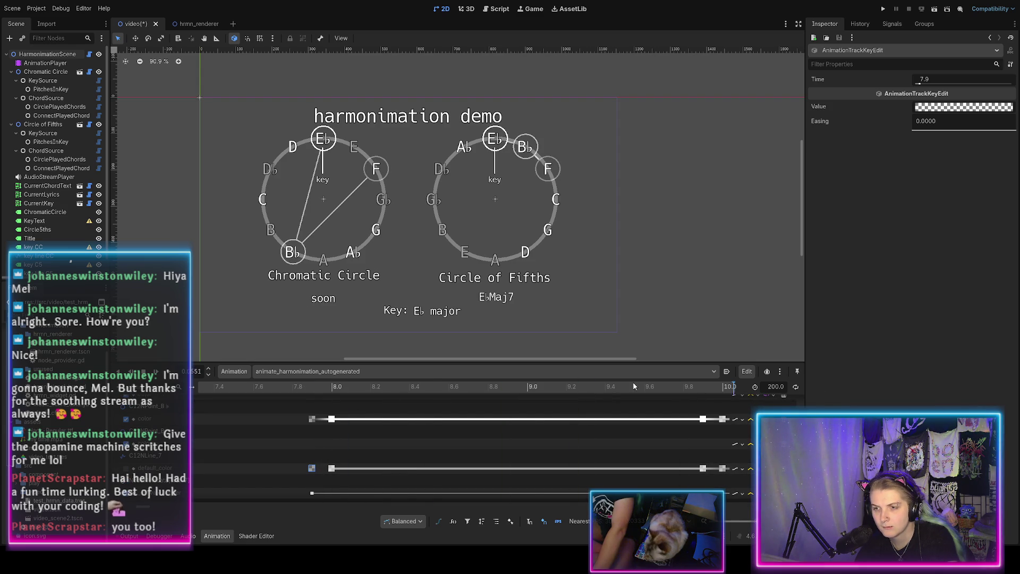
left_click(247, 386)
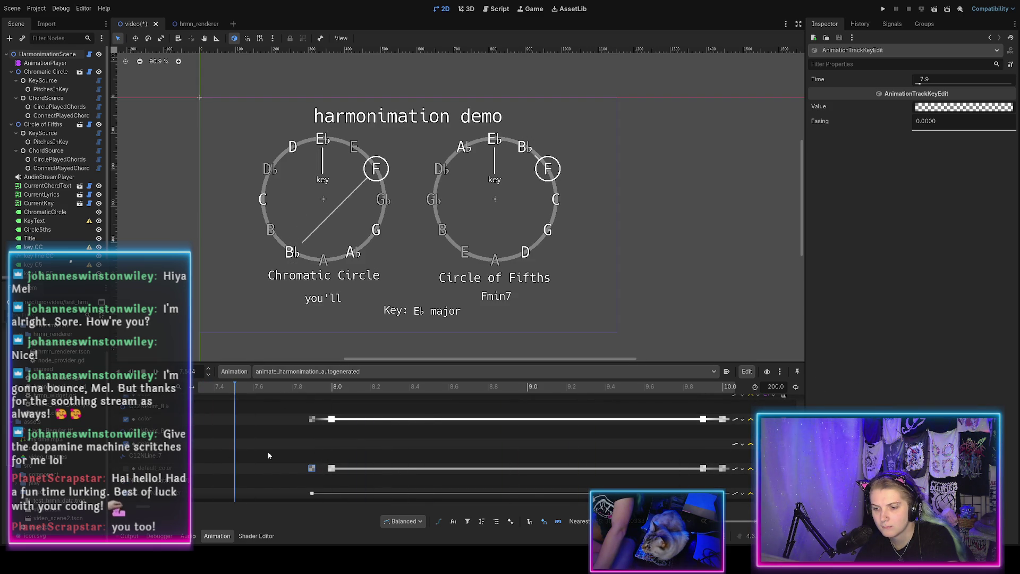
left_click_drag(244, 387, 400, 391)
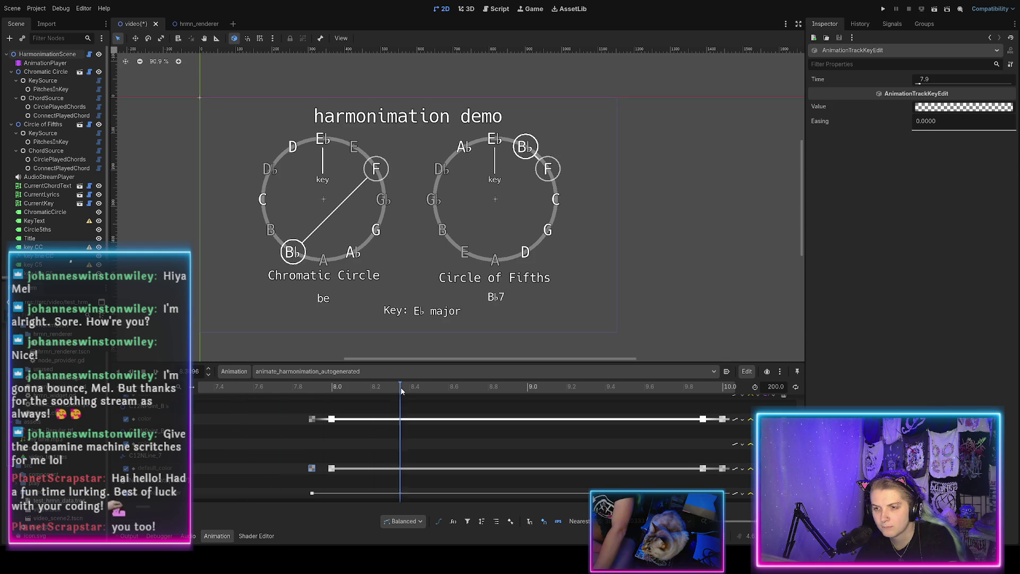
mouse_move(326, 393)
left_mouse_down()
mouse_move(247, 394)
mouse_move(334, 393)
mouse_move(246, 395)
left_mouse_up()
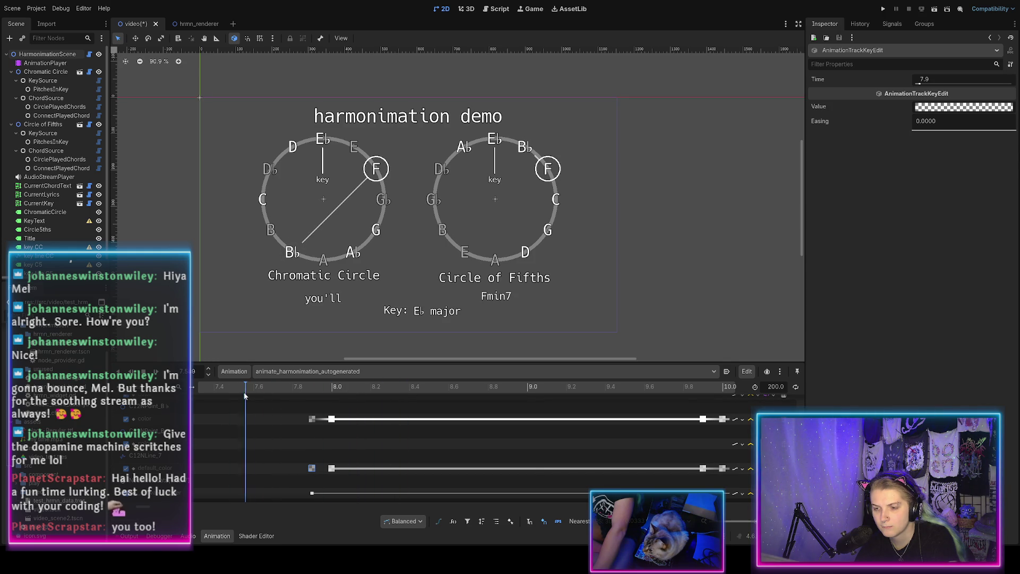
Step: Check the Output log, then return to the Animation timeline
left_click(129, 536)
left_click(216, 537)
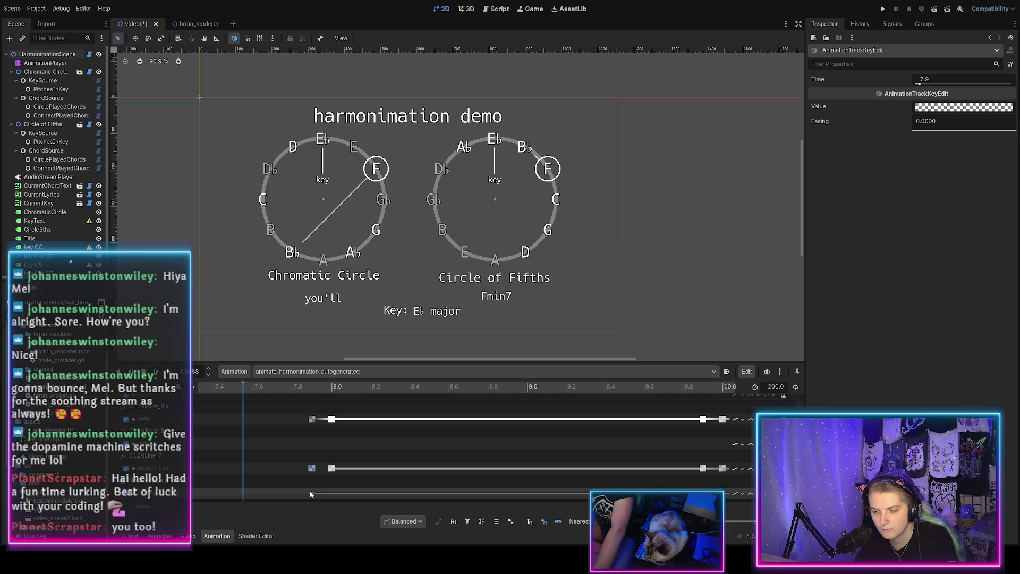
scroll(310, 489, "down", 2)
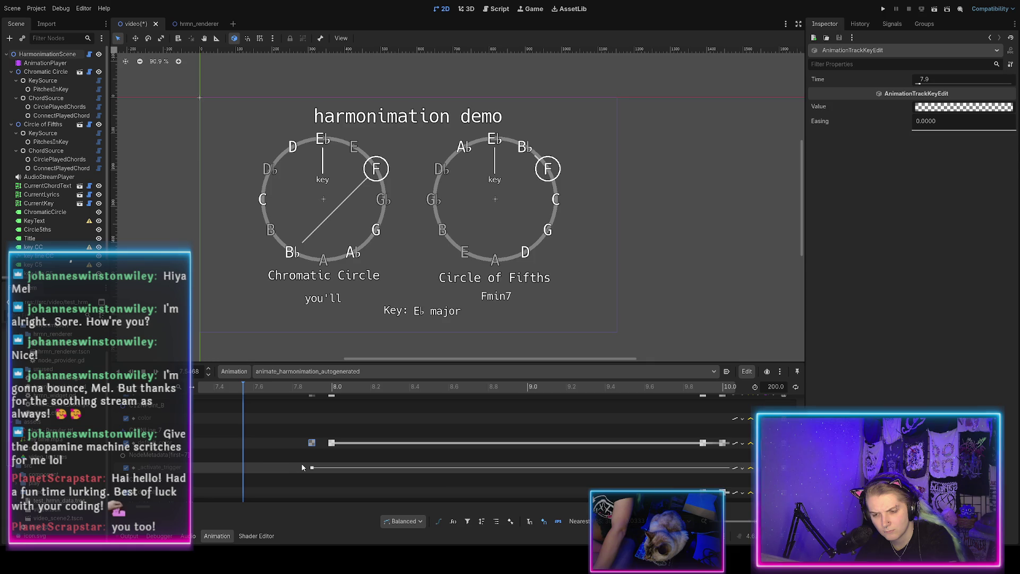
scroll(301, 464, "down", 5, "ctrl")
scroll(300, 466, "down", 3, "ctrl")
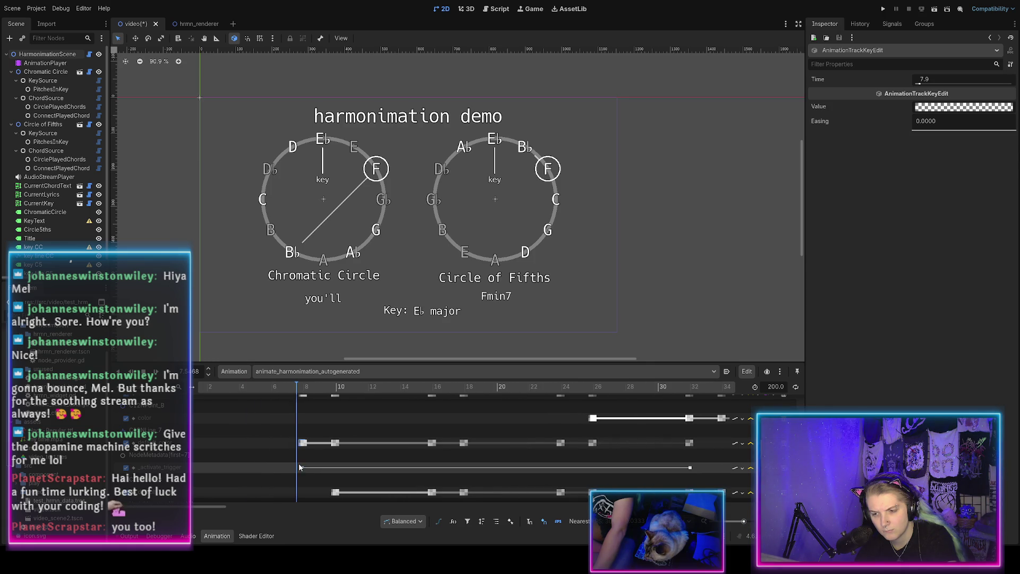
scroll(392, 446, "down", 2)
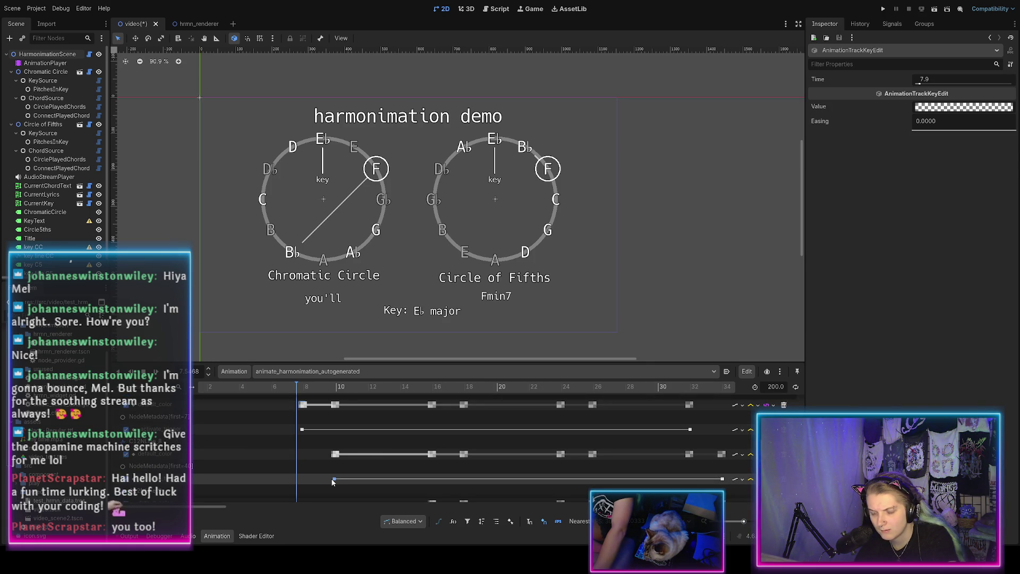
scroll(328, 474, "down", 5)
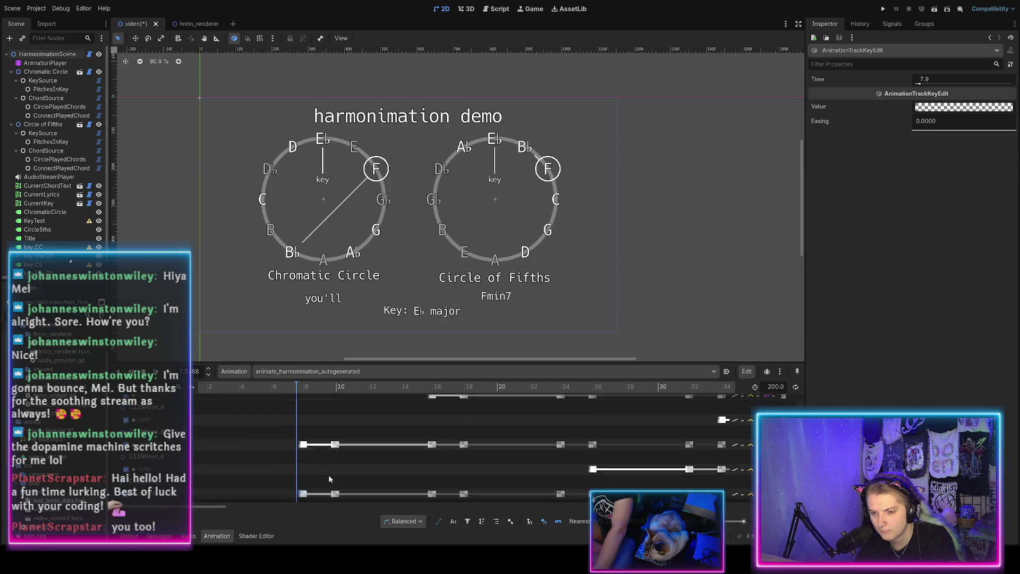
scroll(319, 472, "down", 1)
scroll(310, 471, "up", 1)
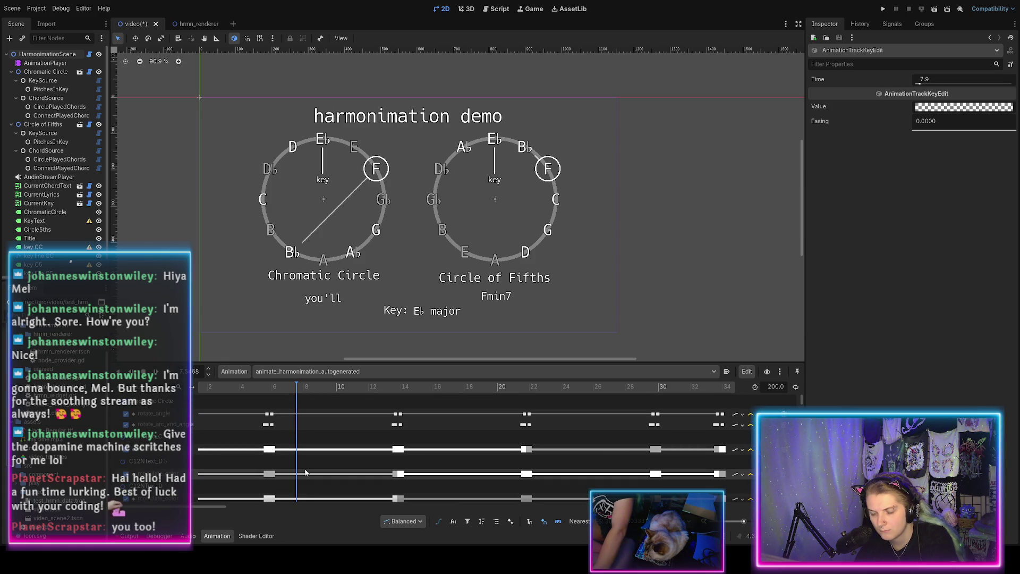
scroll(305, 472, "down", 5)
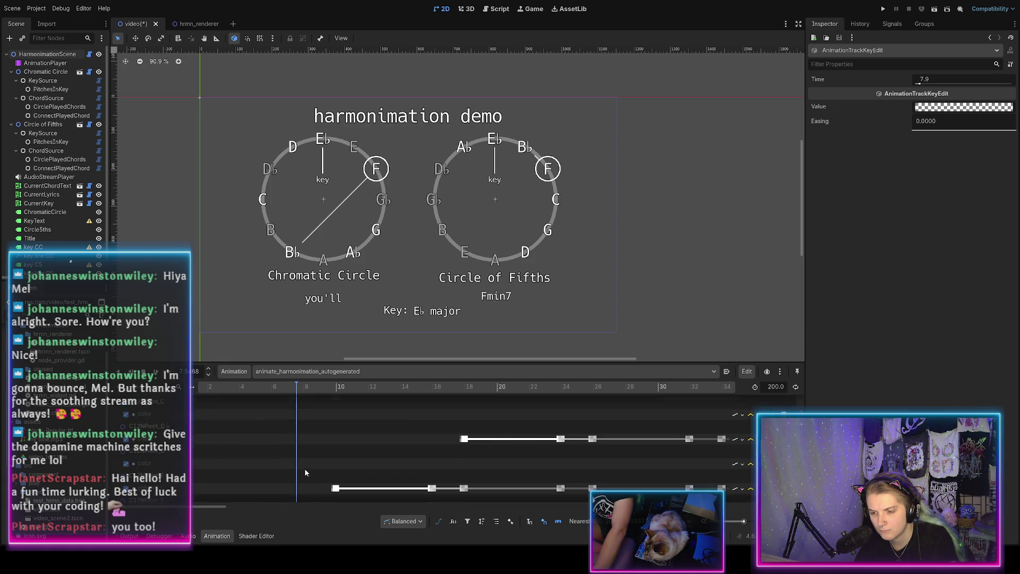
scroll(306, 472, "down", 4)
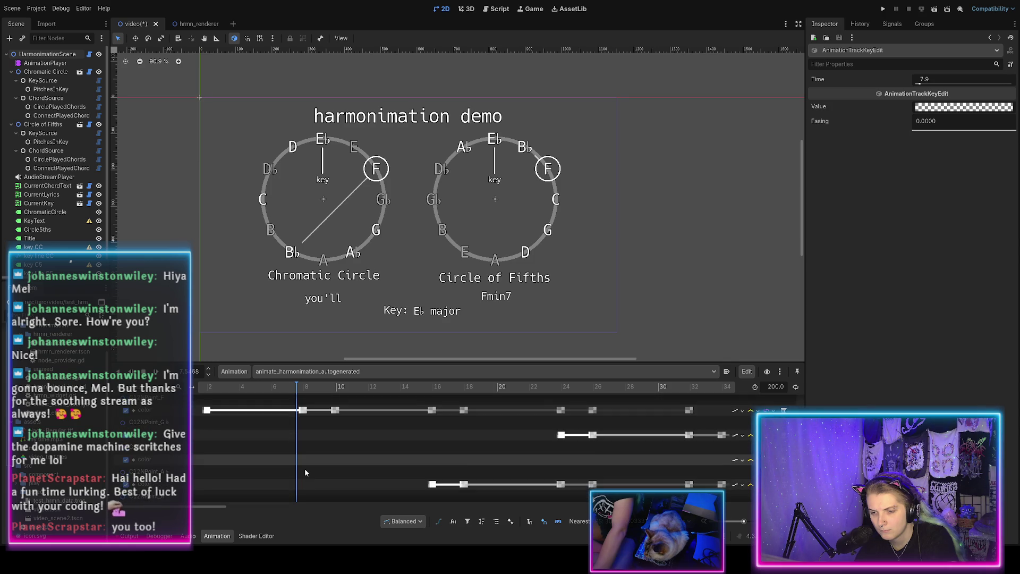
scroll(306, 473, "down", 5)
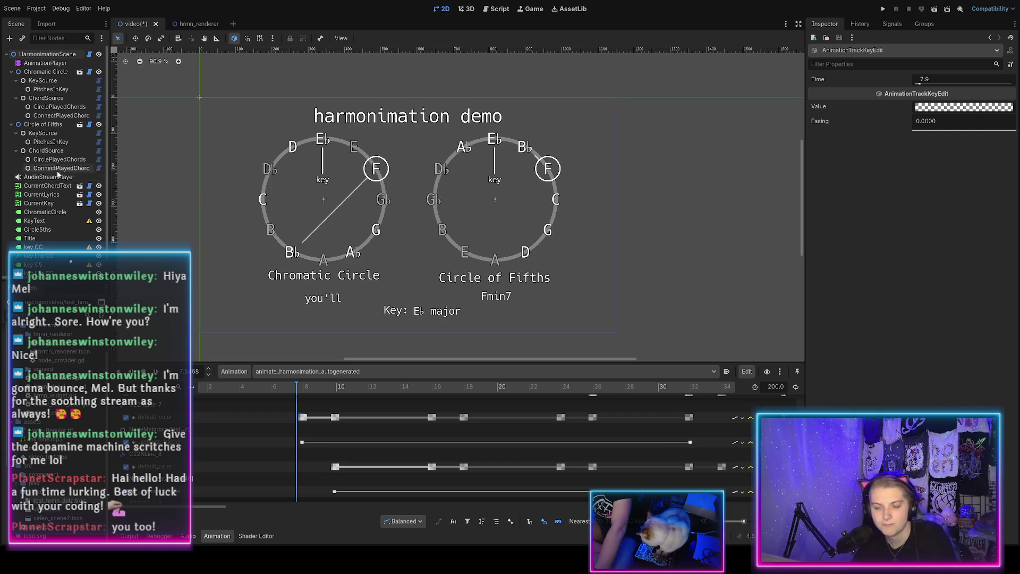
Step: In hrmn_renderer.gd, jump to apply_animations and insert a blank line after the missing-music-data return
left_click(89, 54)
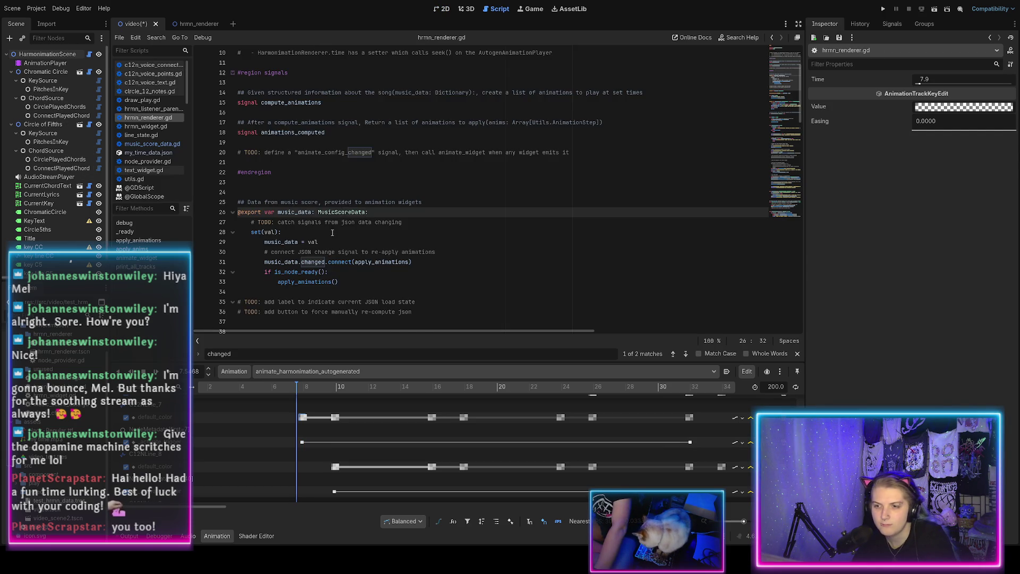
scroll(332, 232, "down", 5)
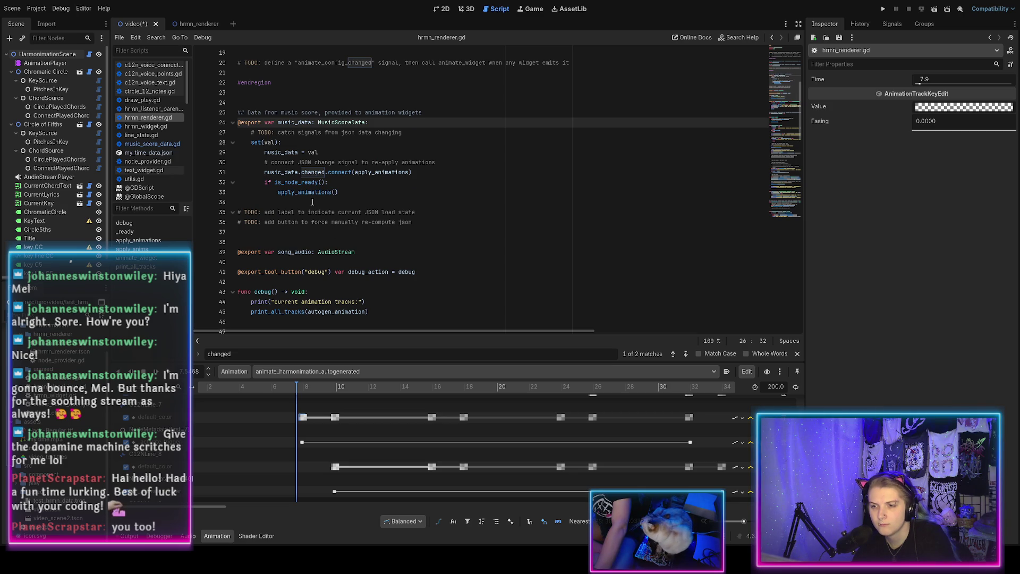
scroll(312, 202, "up", 1)
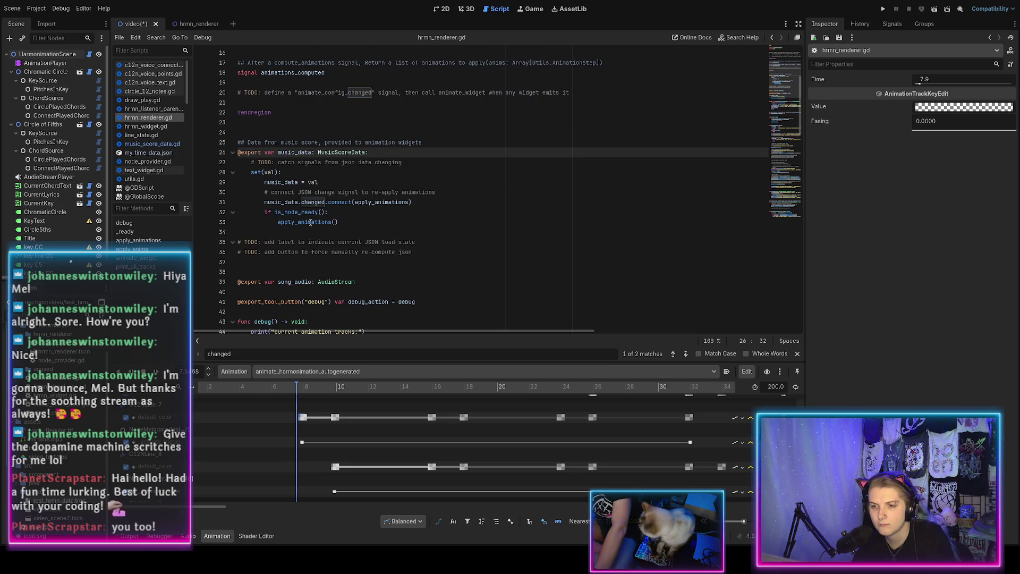
left_click(311, 222, "ctrl")
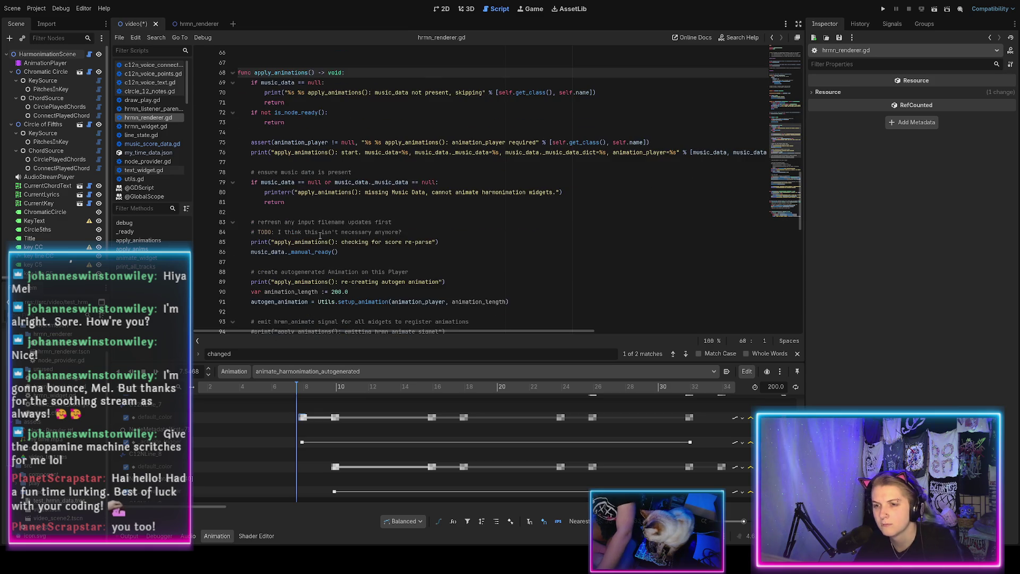
scroll(301, 223, "up", 1)
left_click(294, 153)
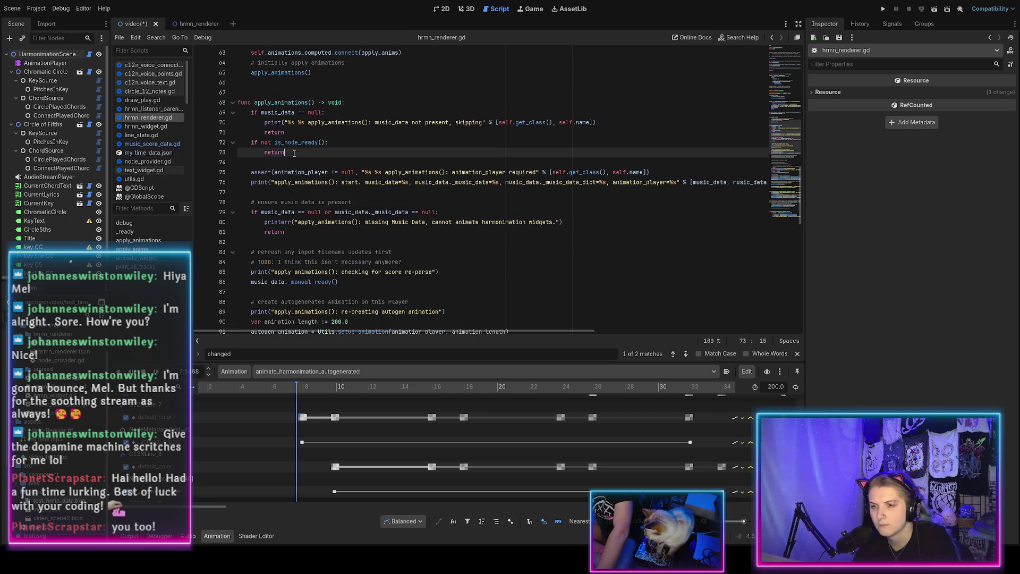
scroll(307, 185, "down", 1)
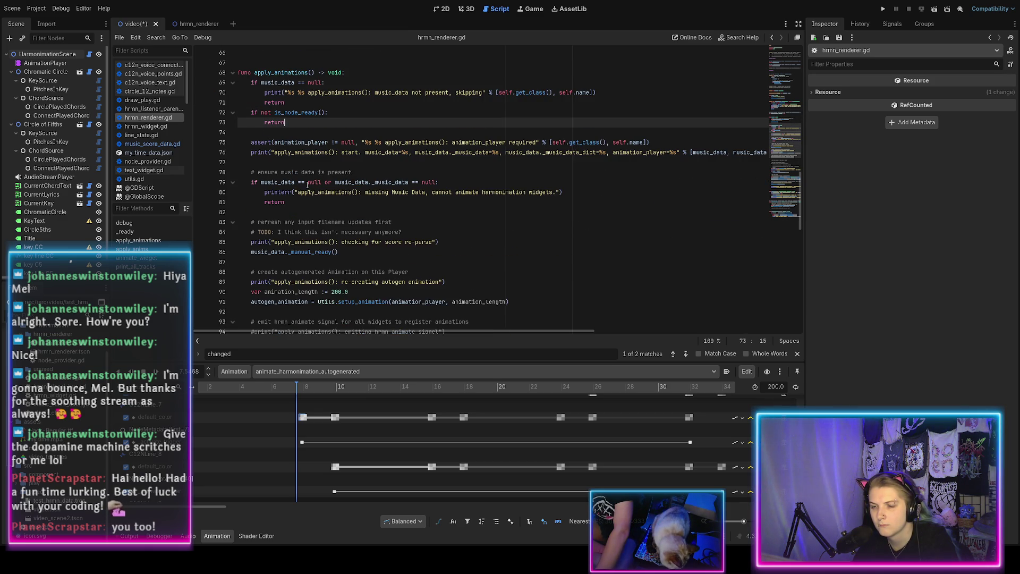
left_click(307, 206)
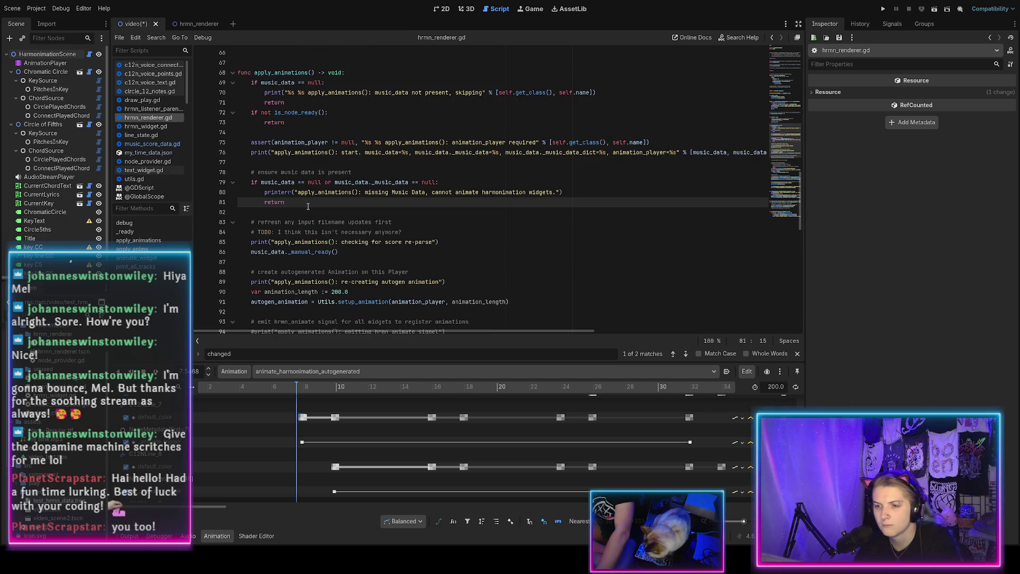
key("Return")
key("Return")
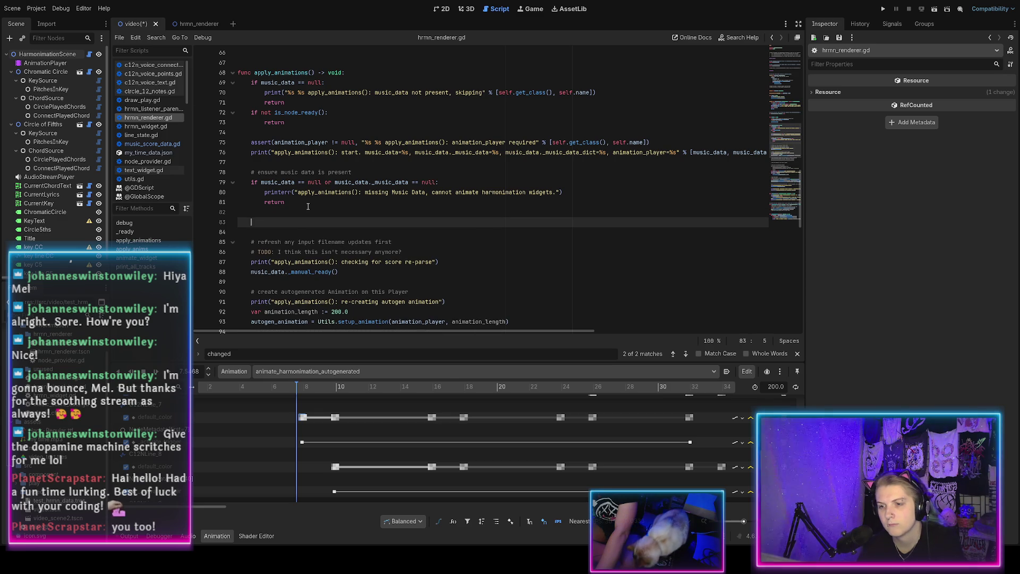
Step: Type the comment '# reset any NodeProvider registrations' on line 83
type("# reset any")
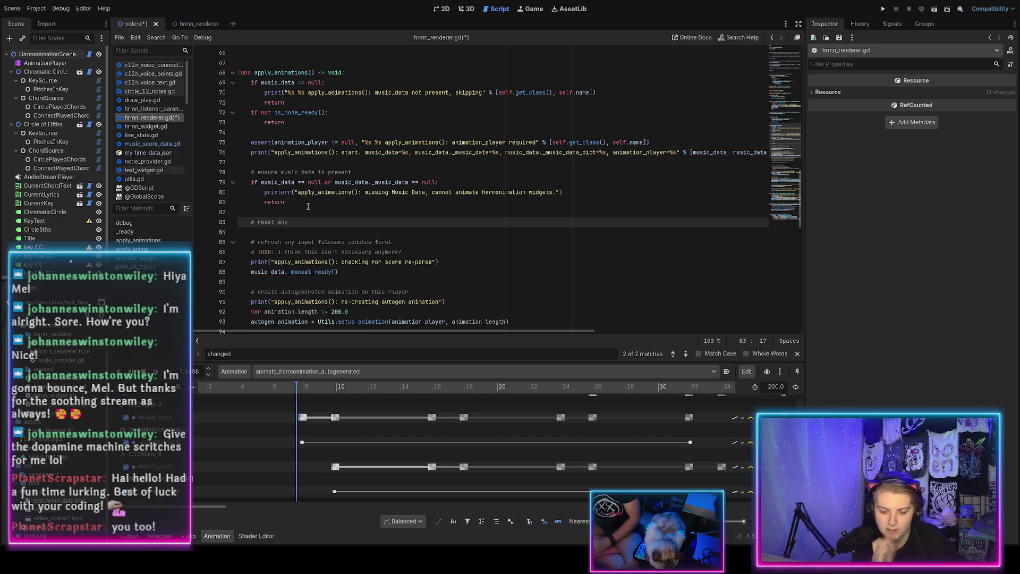
type("NodeProvider registraiont")
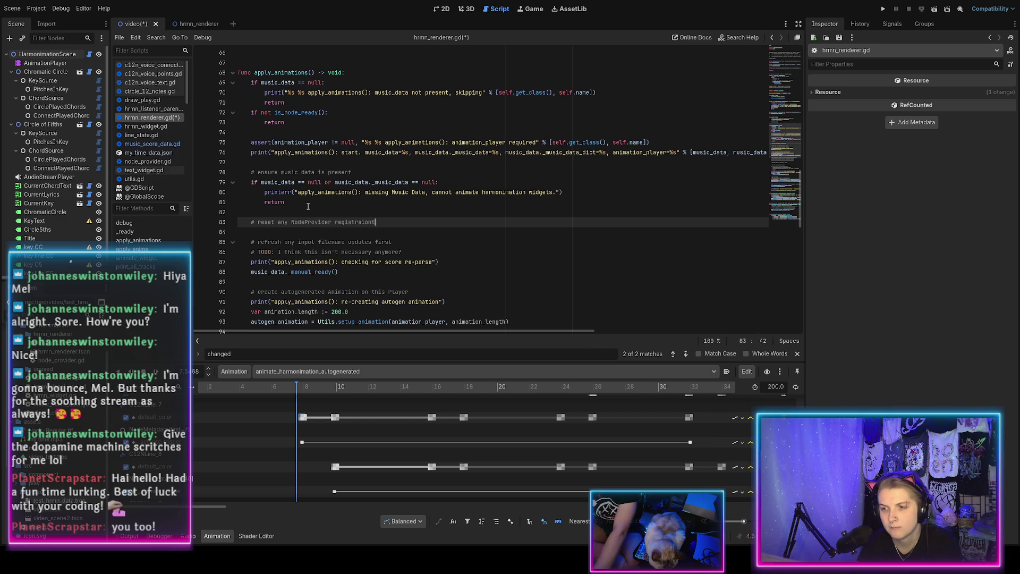
key("BackSpace")
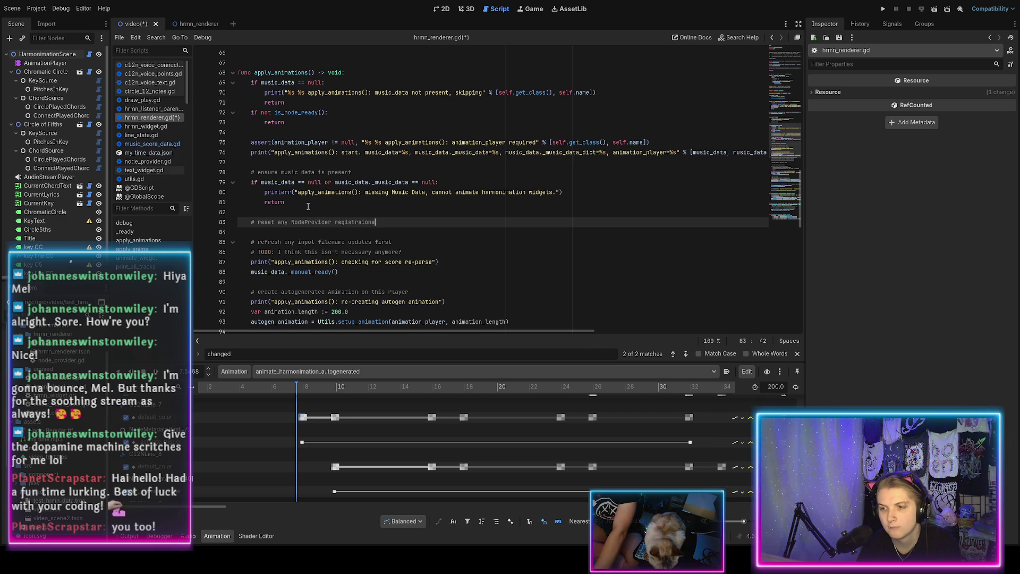
Step: Begin the next line as Utils.NODE_PROVIDER. using autocomplete
key("Return")
type("NODE")
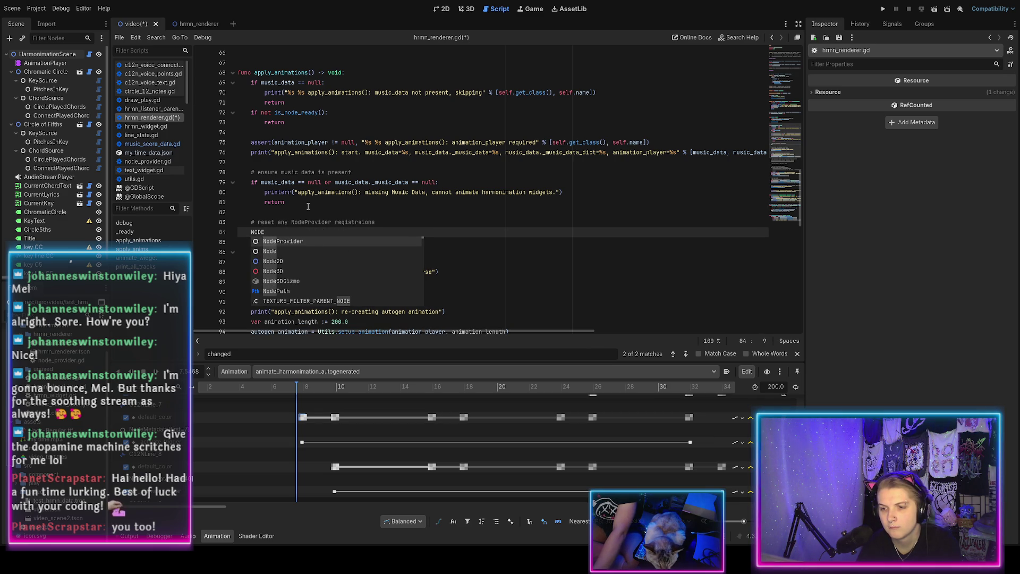
key("shift+Home")
type("Utils.NODE")
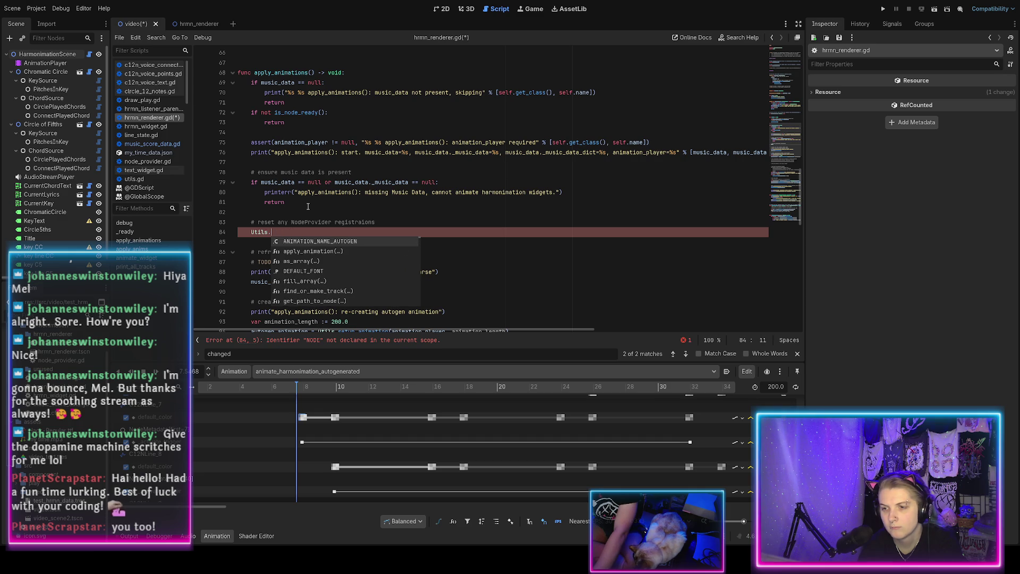
key("BackSpace")
key("Return")
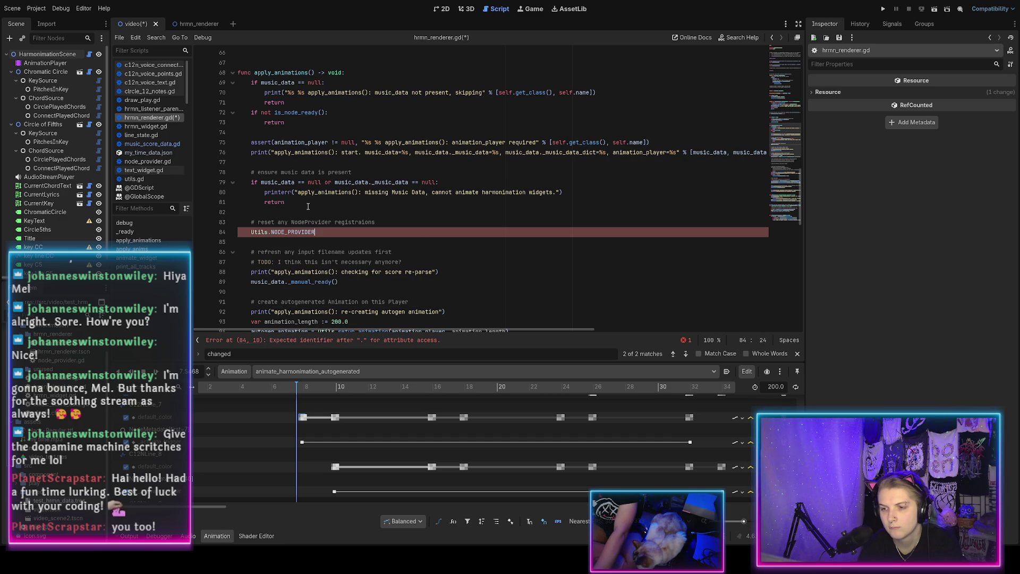
type(".i")
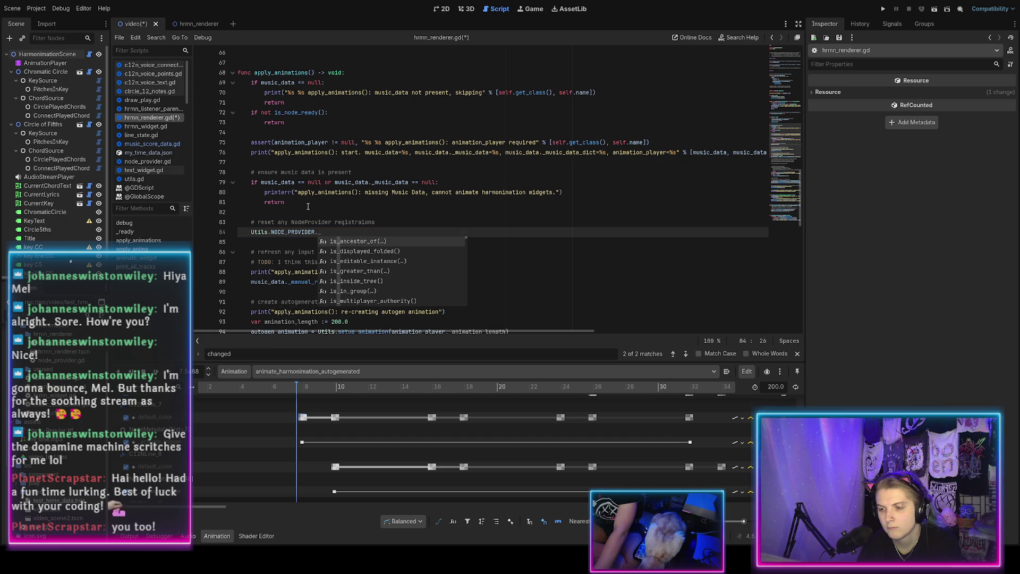
type("regi")
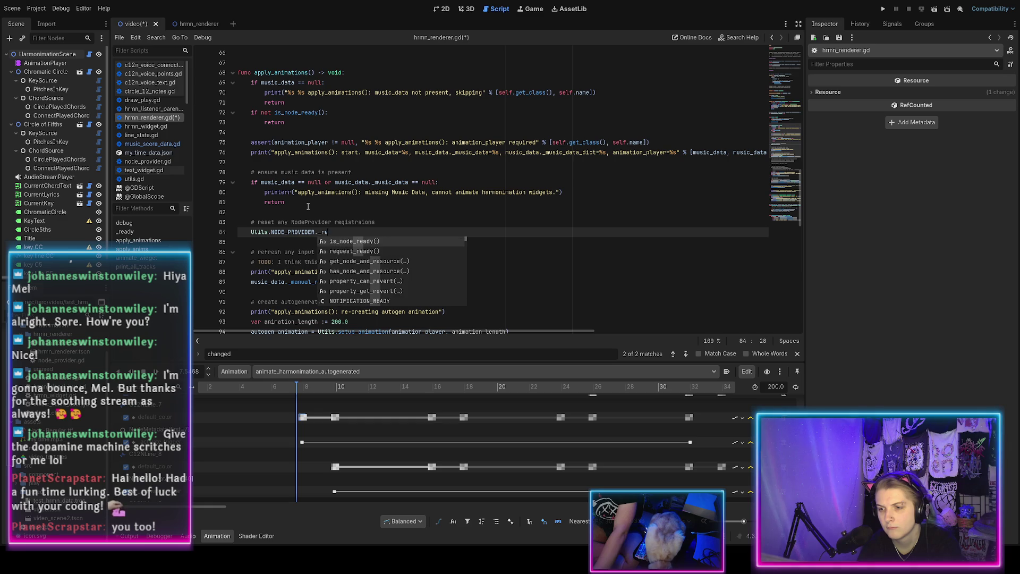
key("BackSpace")
key("BackSpace")
key("BackSpace")
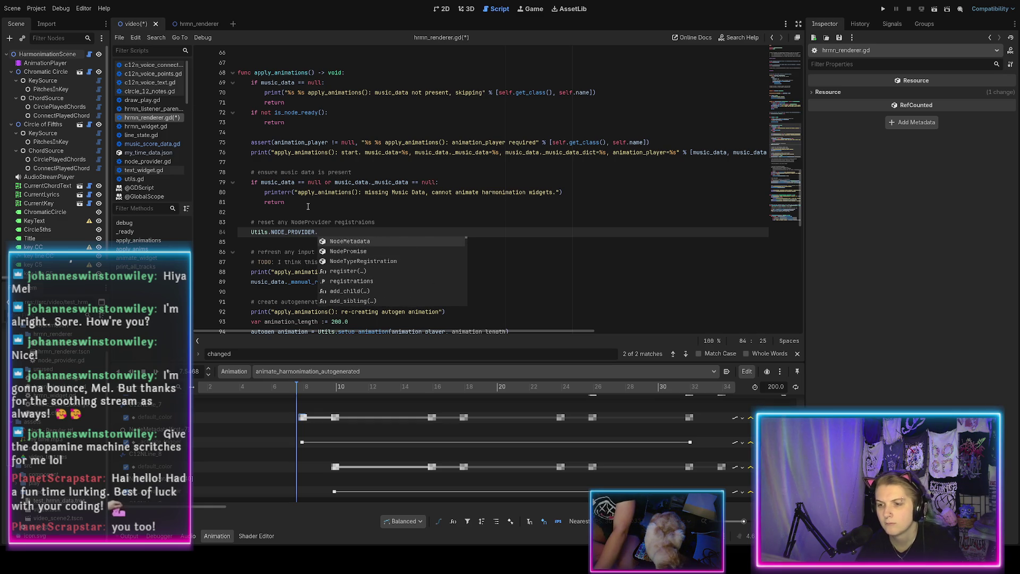
Step: Check NODE_PROVIDER in utils.gd, then view the registrations dictionary and register() in node_provider.gd
left_click(297, 233, "ctrl")
scroll(295, 239, "down", 20)
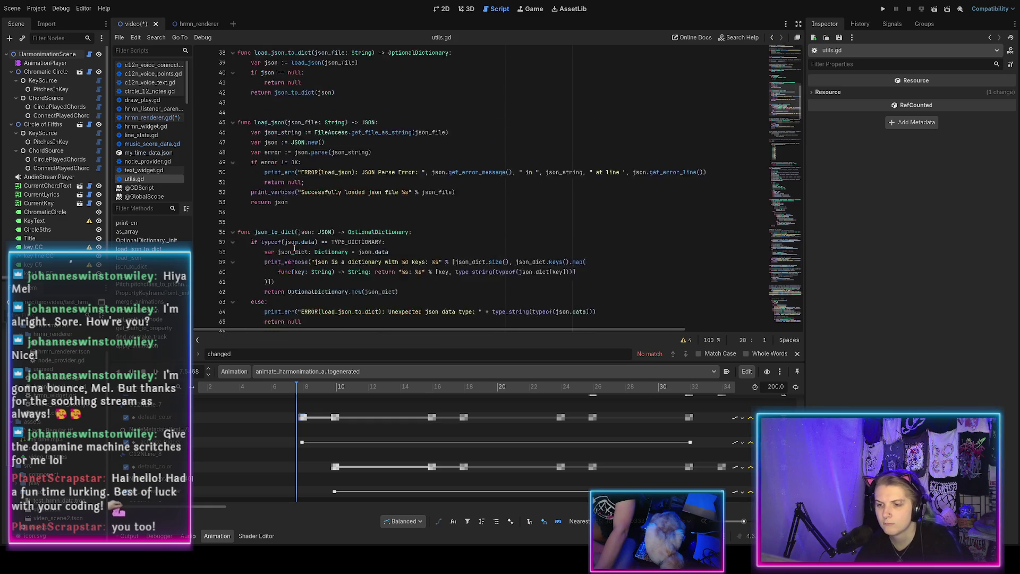
scroll(230, 161, "up", 2)
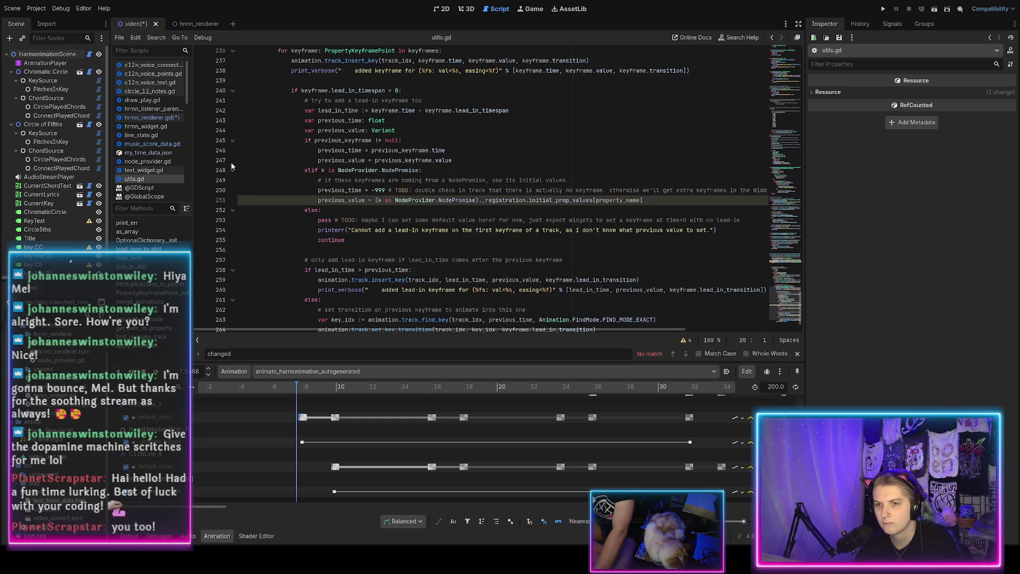
scroll(218, 197, "up", 20)
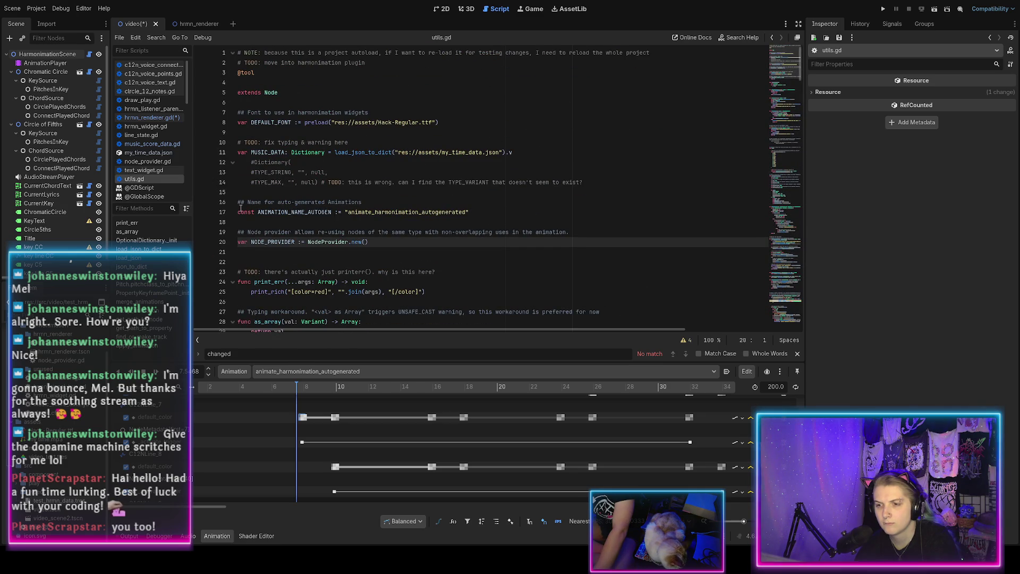
left_click(324, 243, "ctrl")
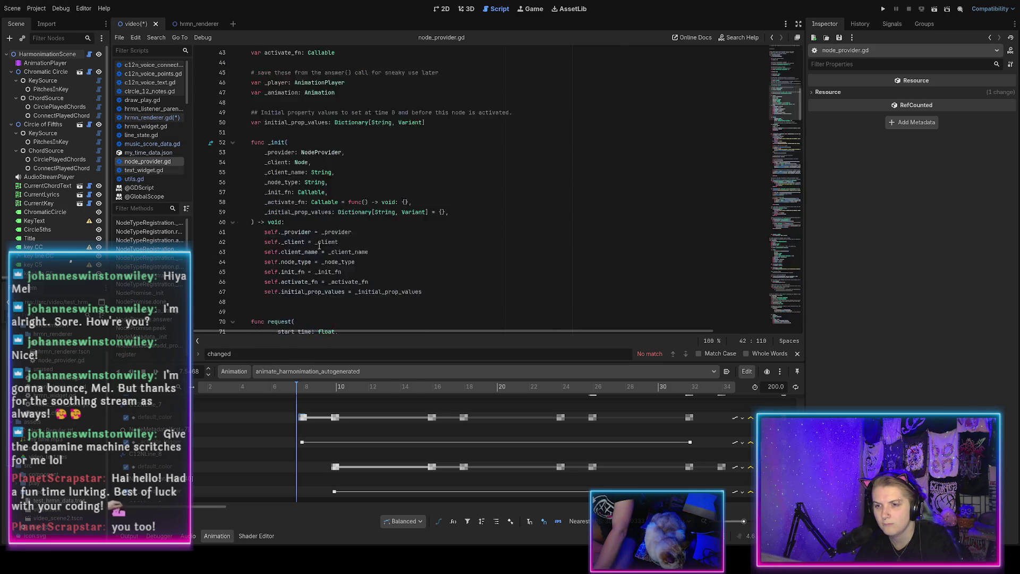
key("ctrl+End")
left_click(279, 302)
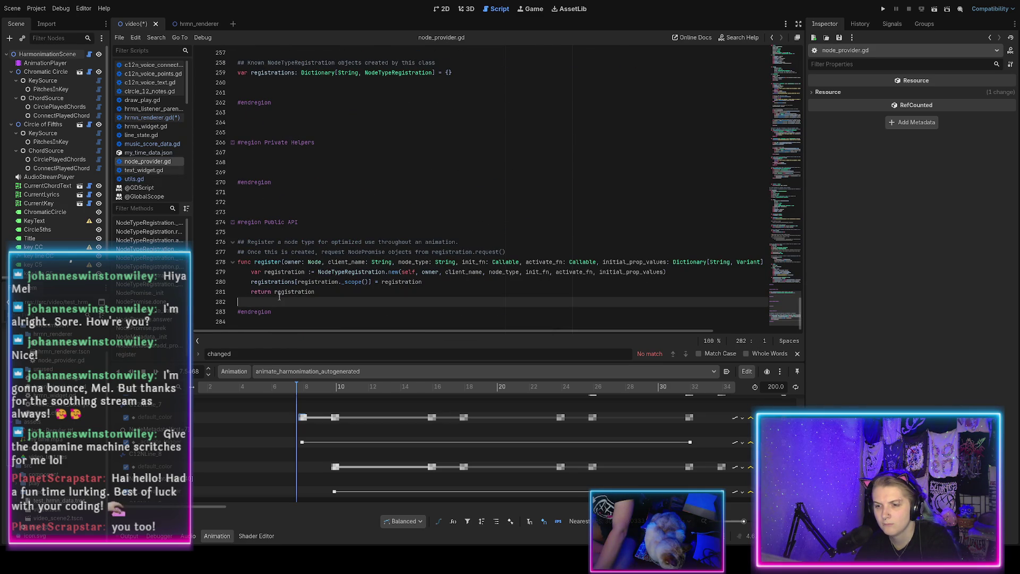
double_click(274, 281)
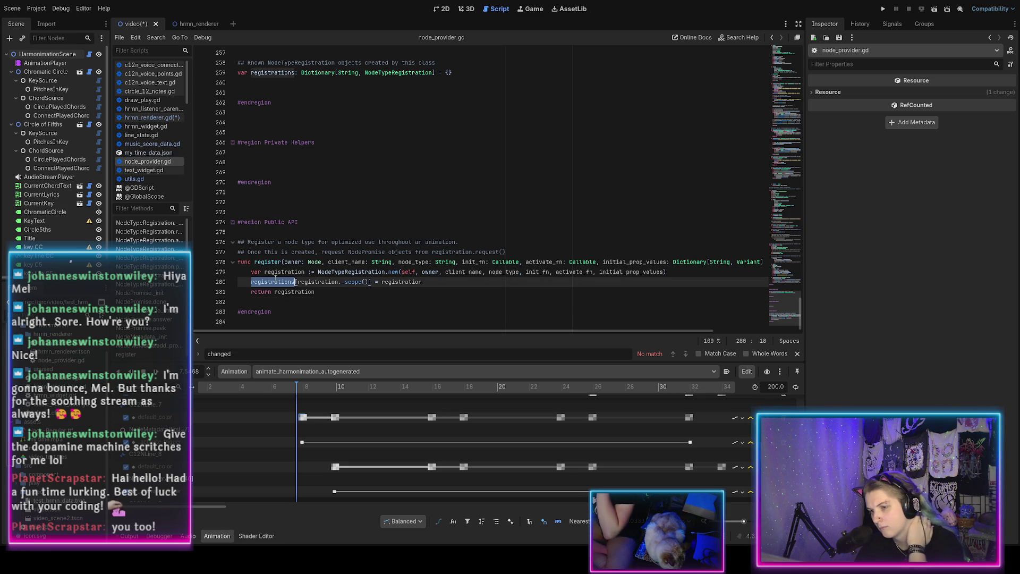
Step: Complete the for loop over Utils.NODE_PROVIDER.registrations.values(), typed as NodeTypeRegistration
left_click(271, 282, "ctrl")
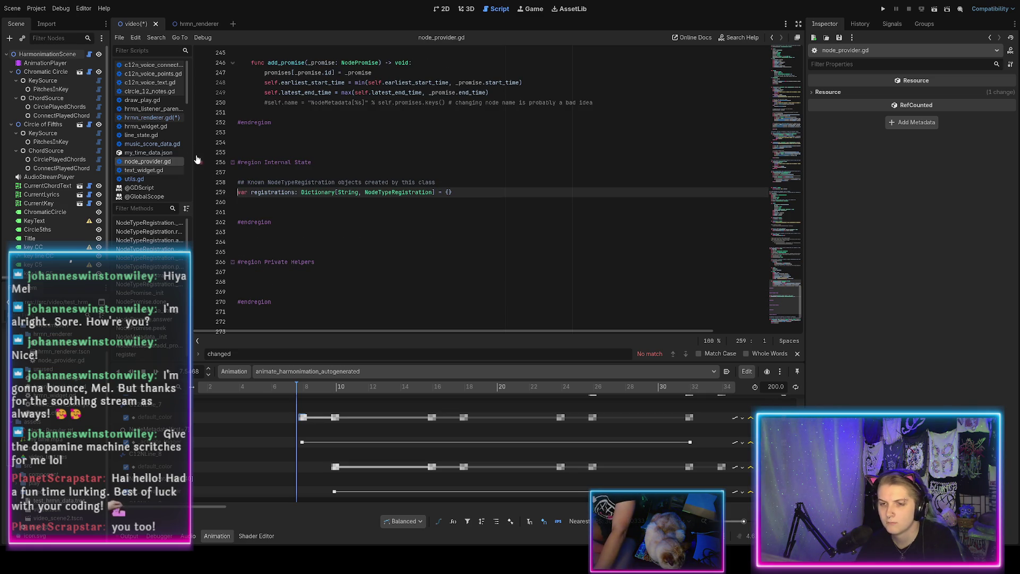
left_click(155, 117)
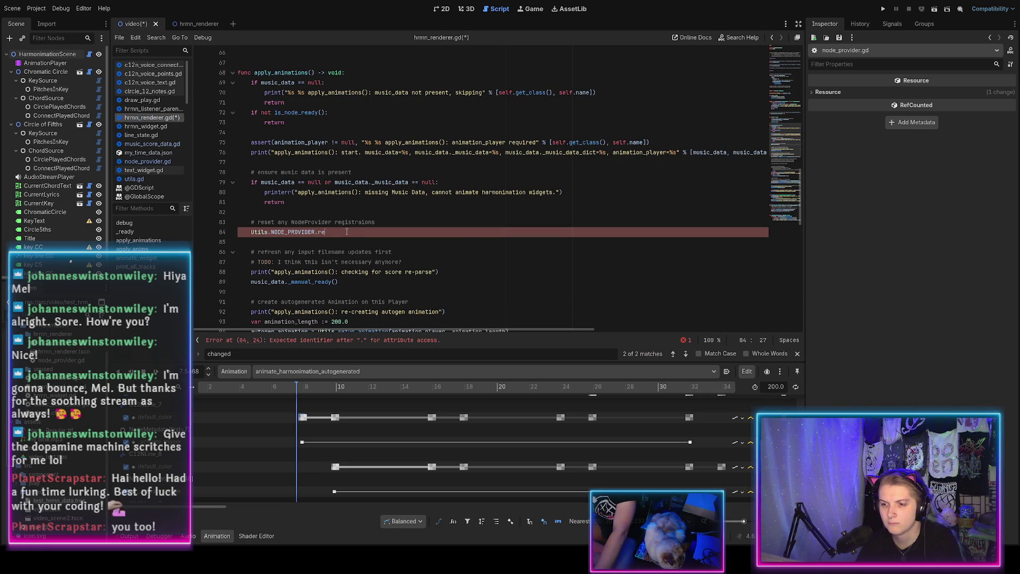
type("gistrations")
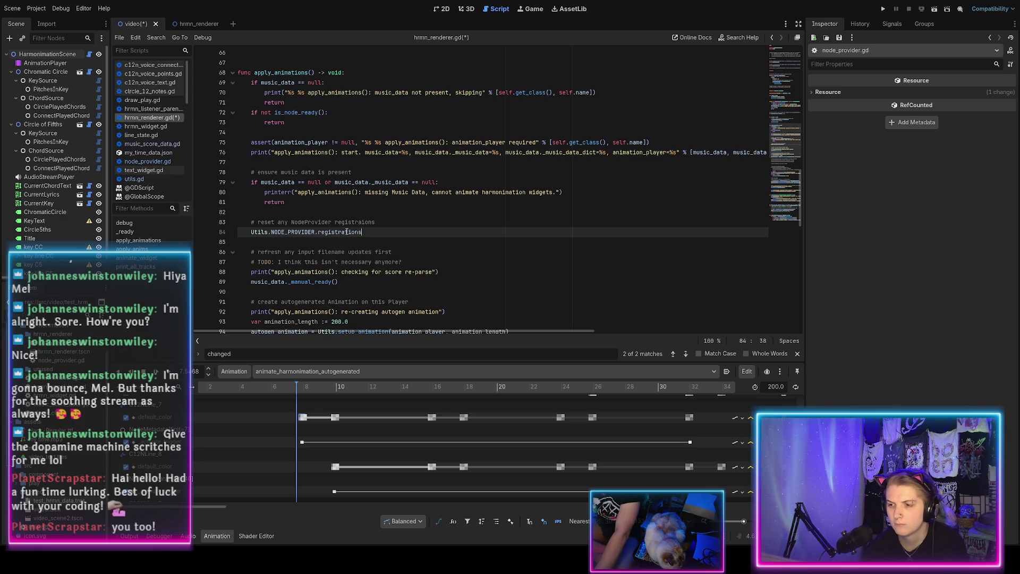
type(".va")
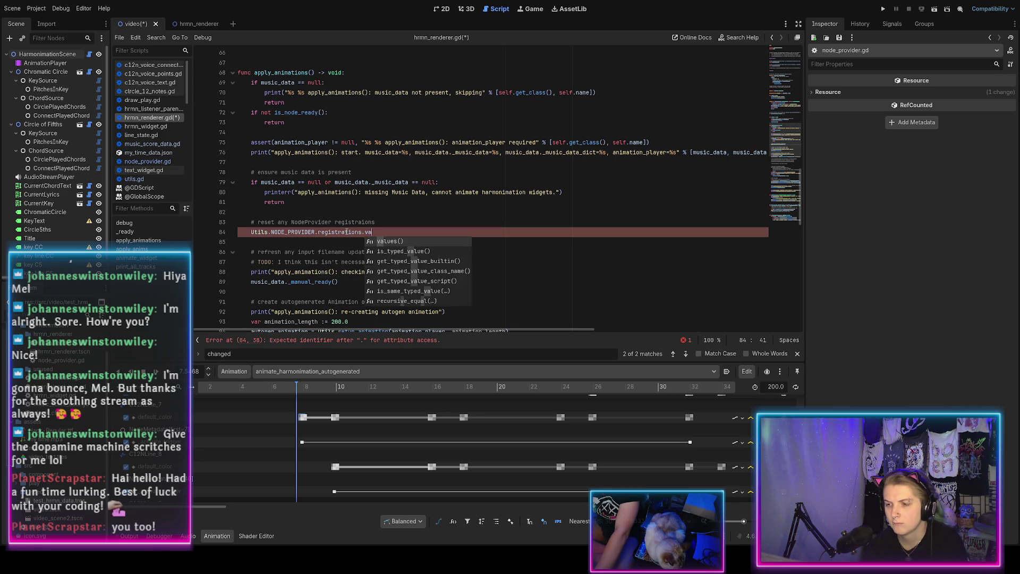
type("lues")
key("Return")
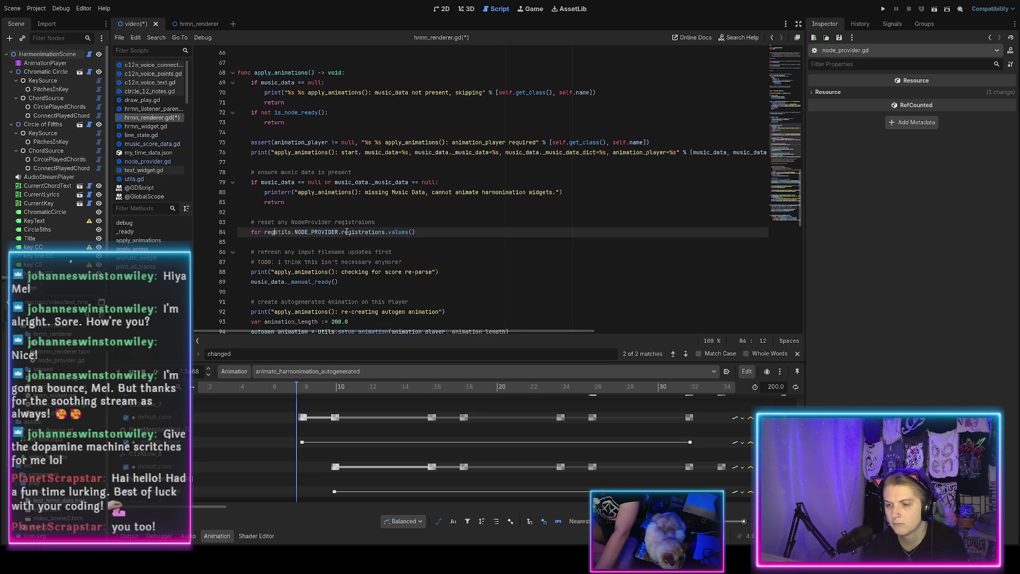
type("istration: NodeProvide")
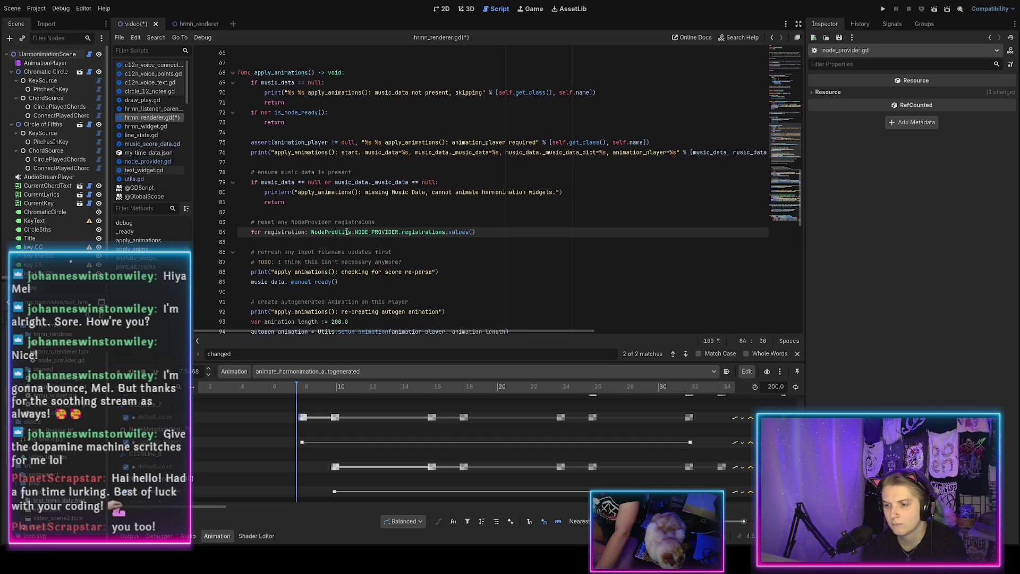
type("r.Node")
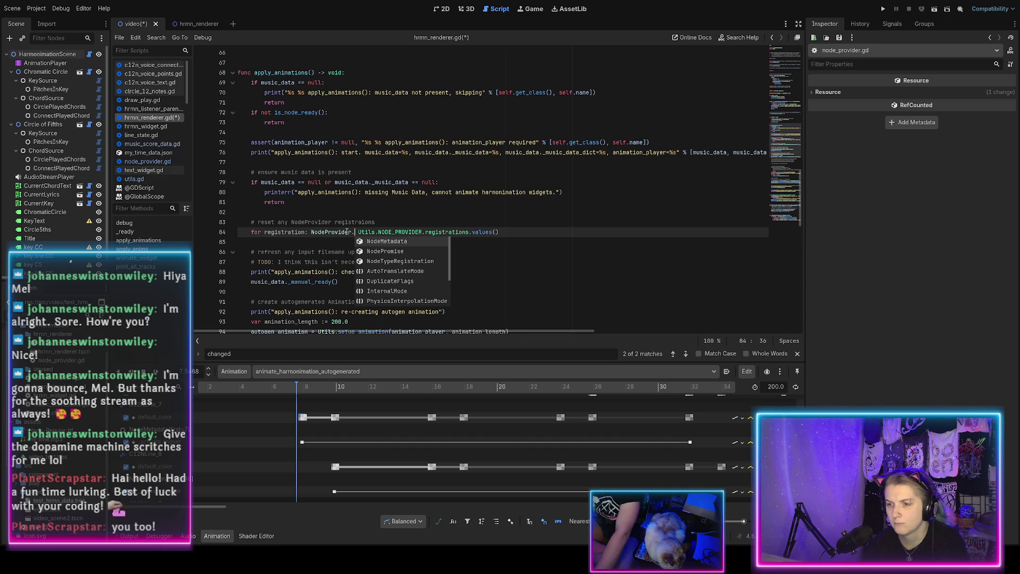
type("Type")
key("Return")
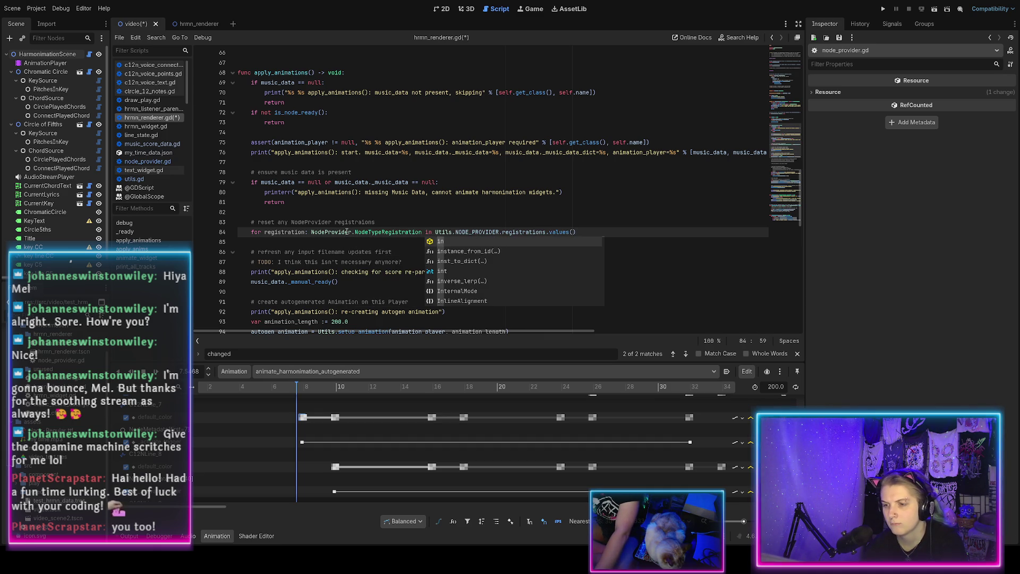
Step: Start the loop body with registration._promises = {}
key("End")
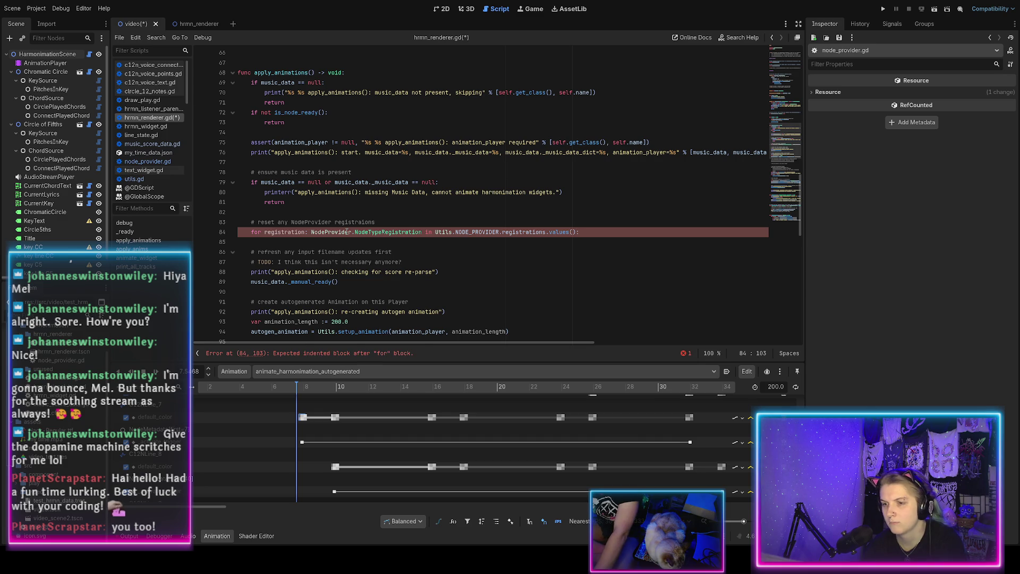
key("Return")
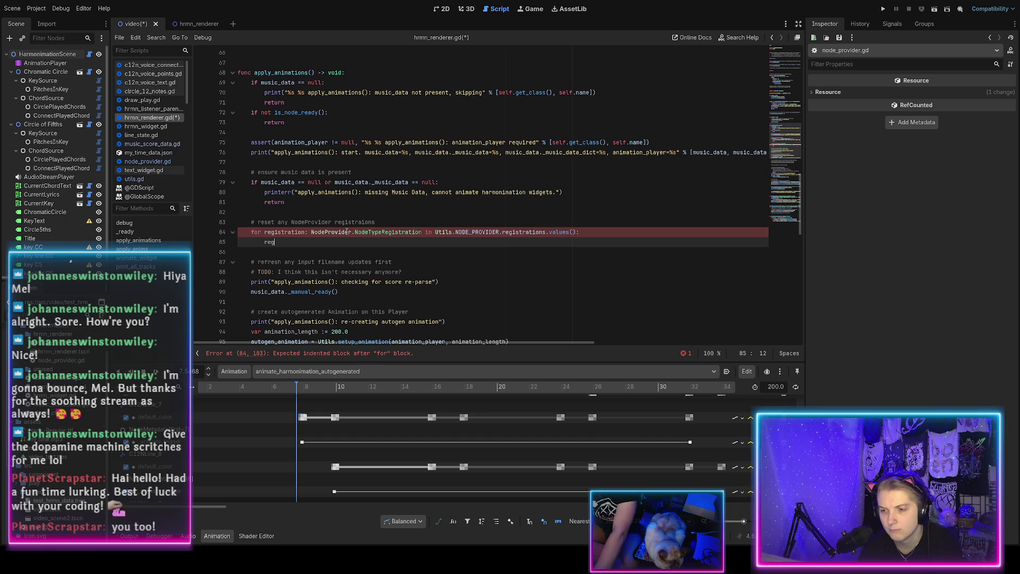
type("regg")
key("BackSpace")
type("is")
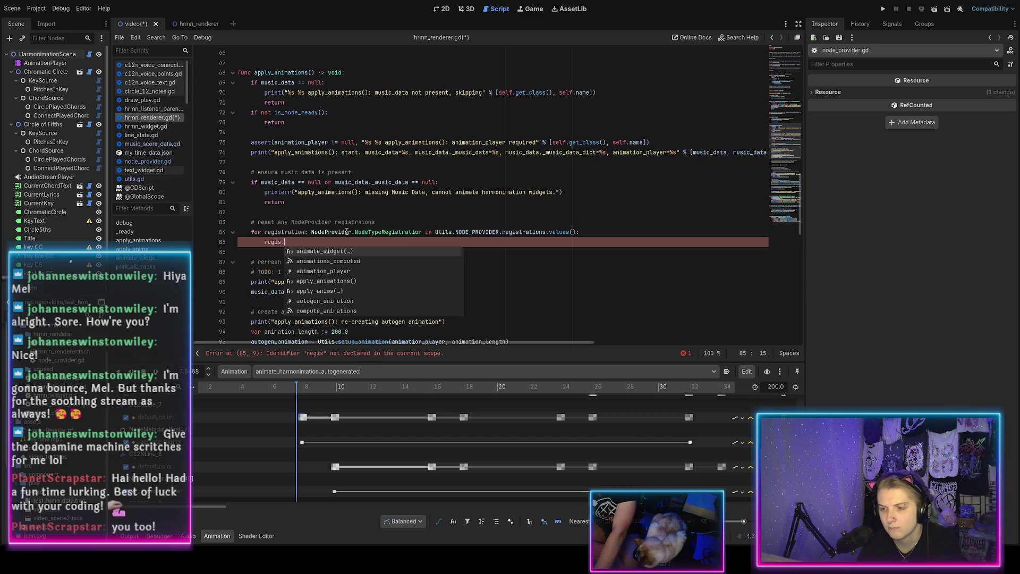
type("tr")
key("Return")
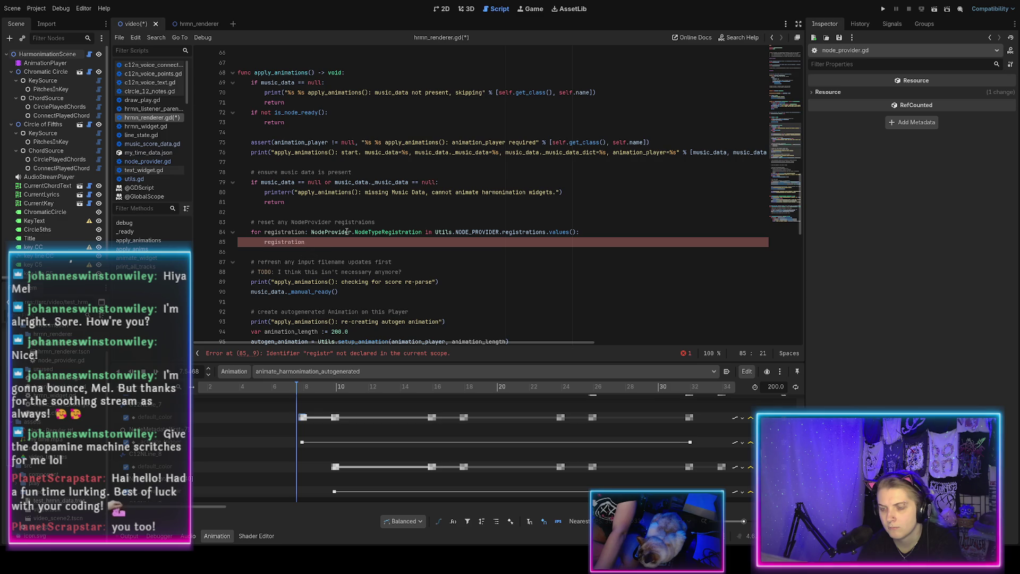
type("._promises = ")
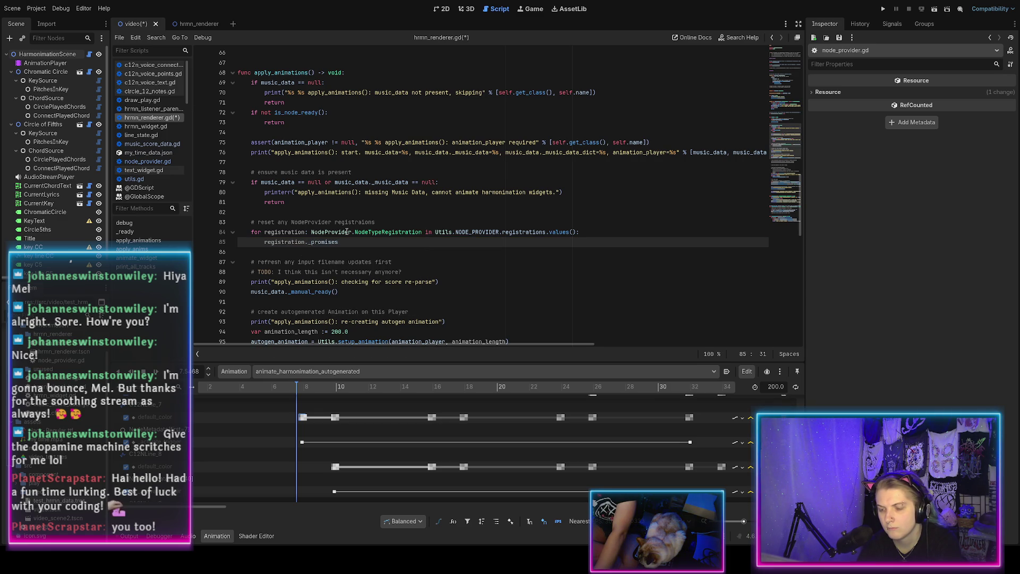
type("{}")
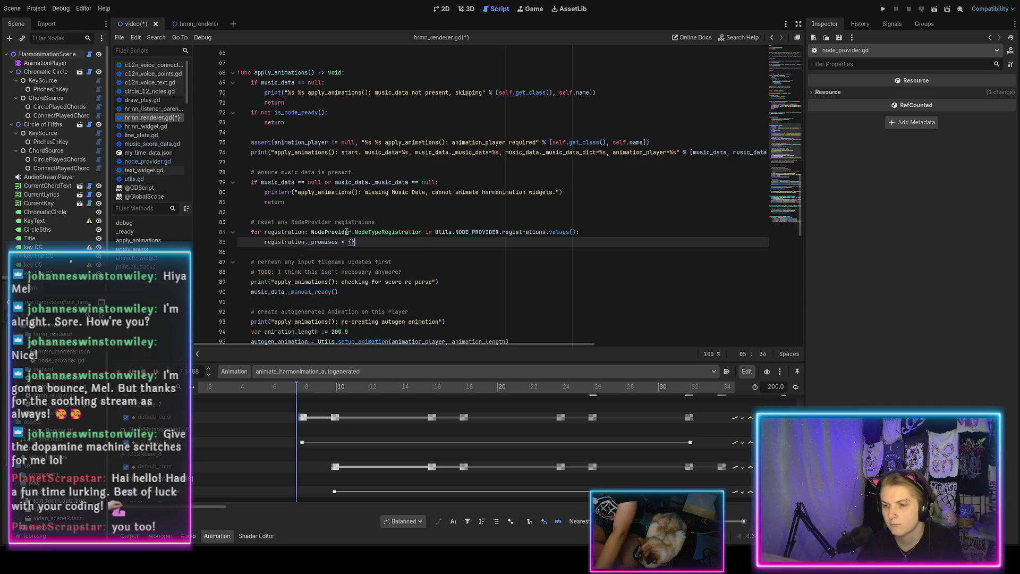
Step: Check the _promises declaration in node_provider.gd, then add registration._nodes = {} to the loop
left_click(324, 243, "ctrl")
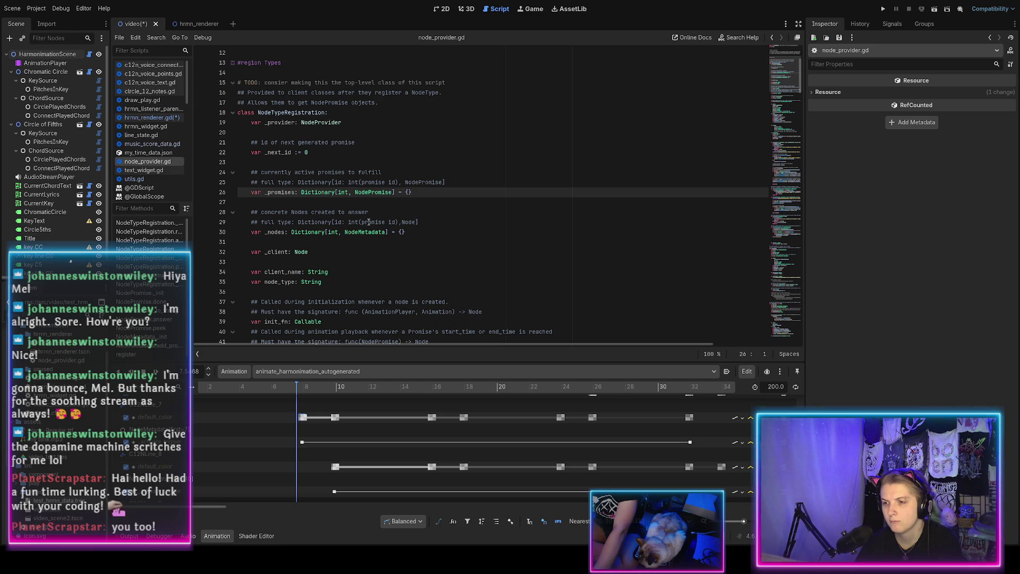
key("alt+Left")
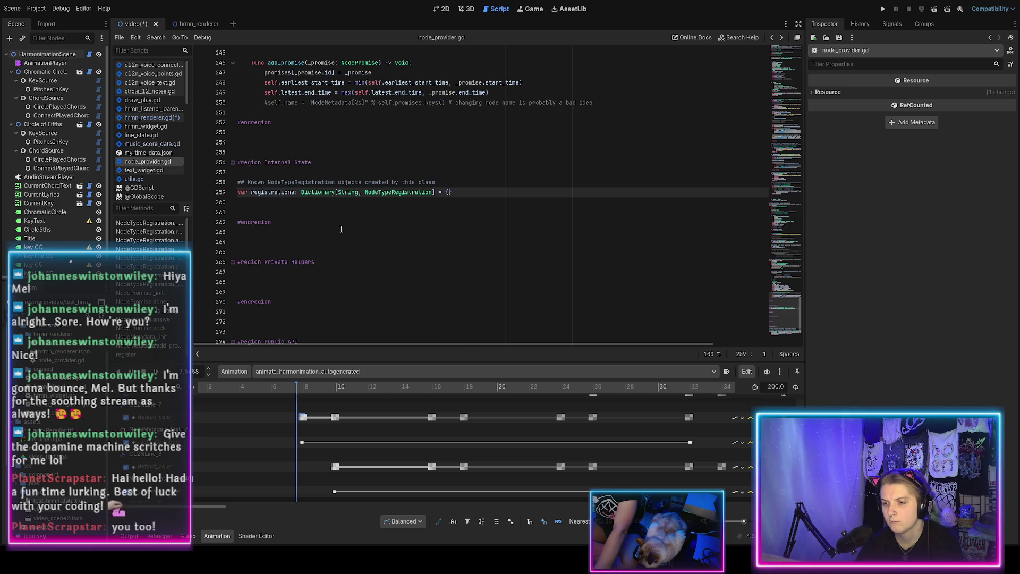
key("alt+Left")
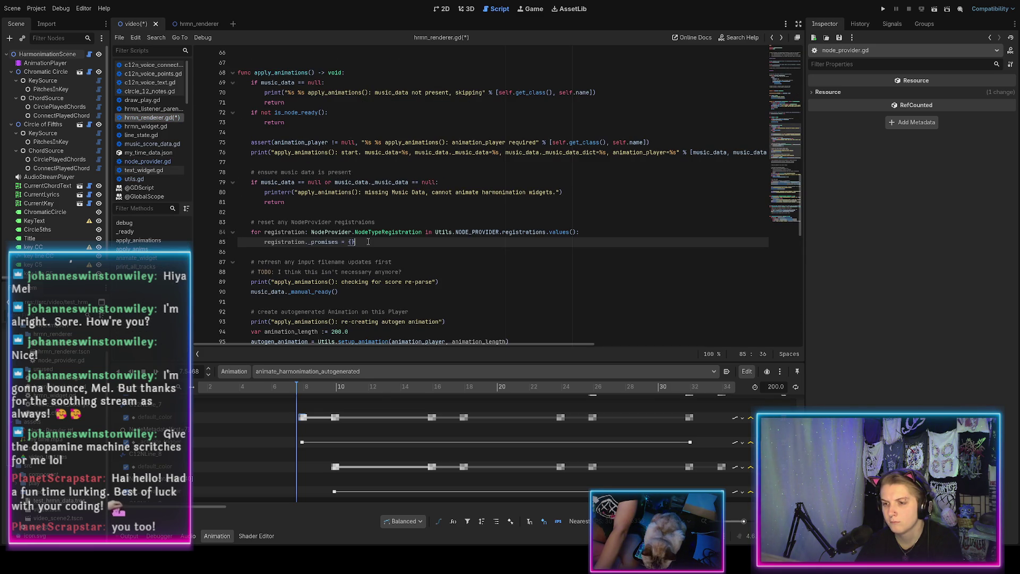
key("Return")
type("regis")
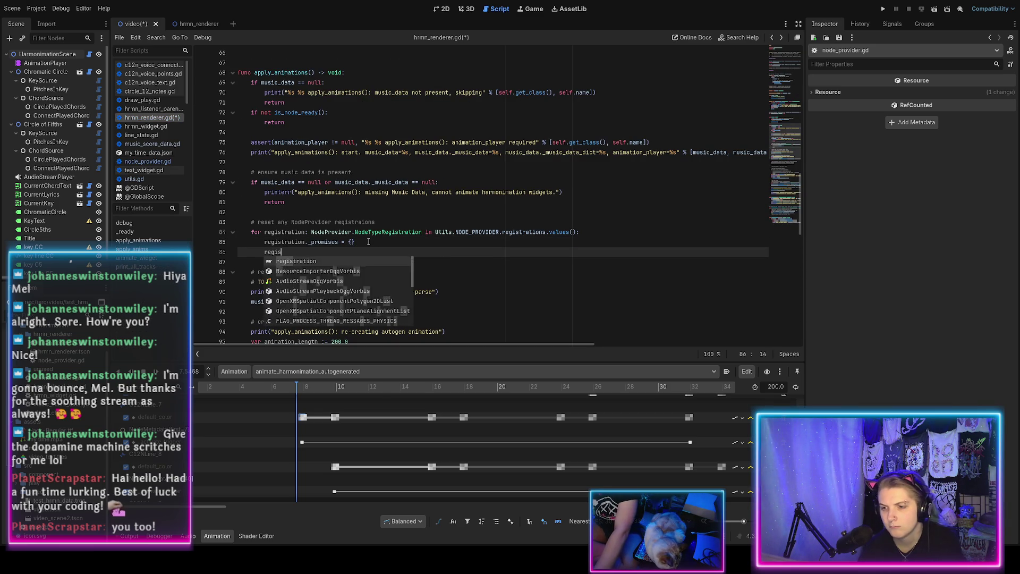
key("Return")
type("._nodes = {")
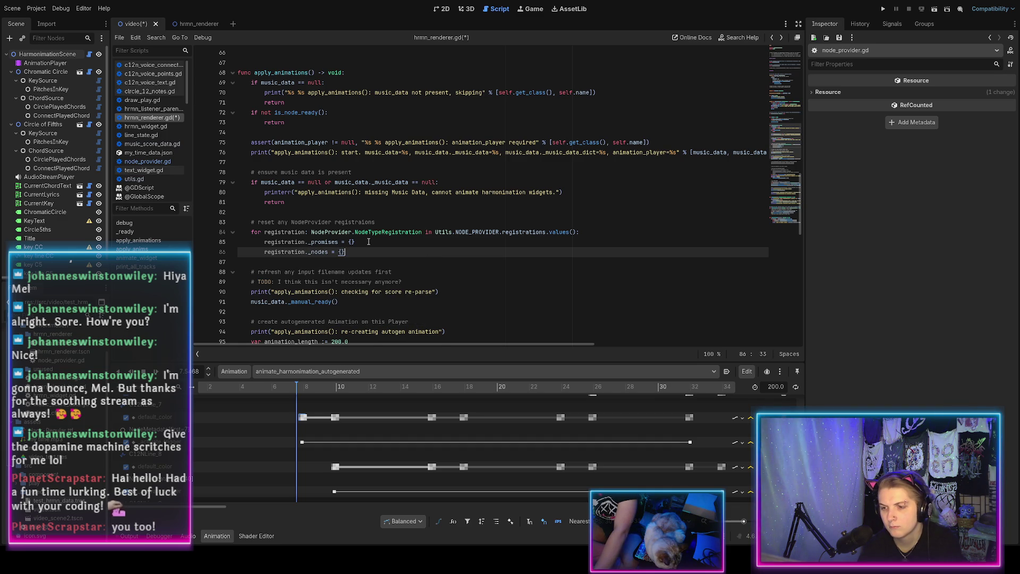
Step: Browse registration's members on a new line, discard that line, and save hrmn_renderer.gd
key("Return")
type("registration.")
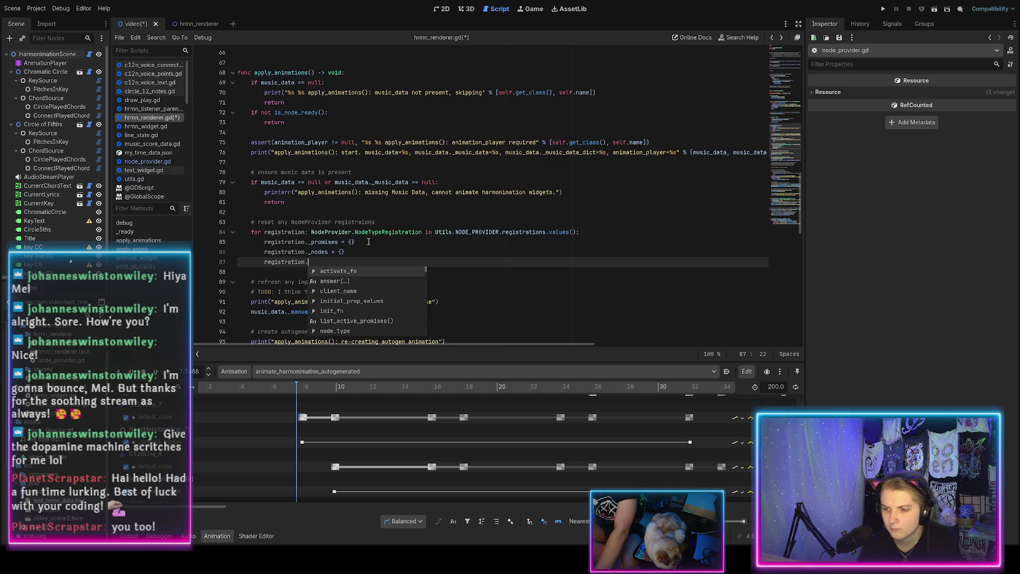
key("Down")
key("Down")
key("Down")
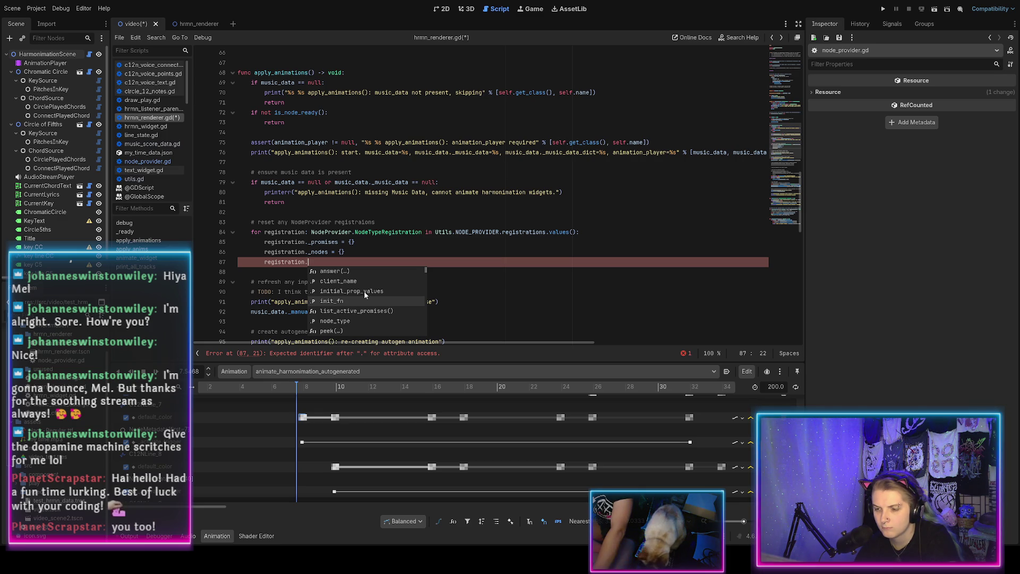
key("Down")
key("Down")
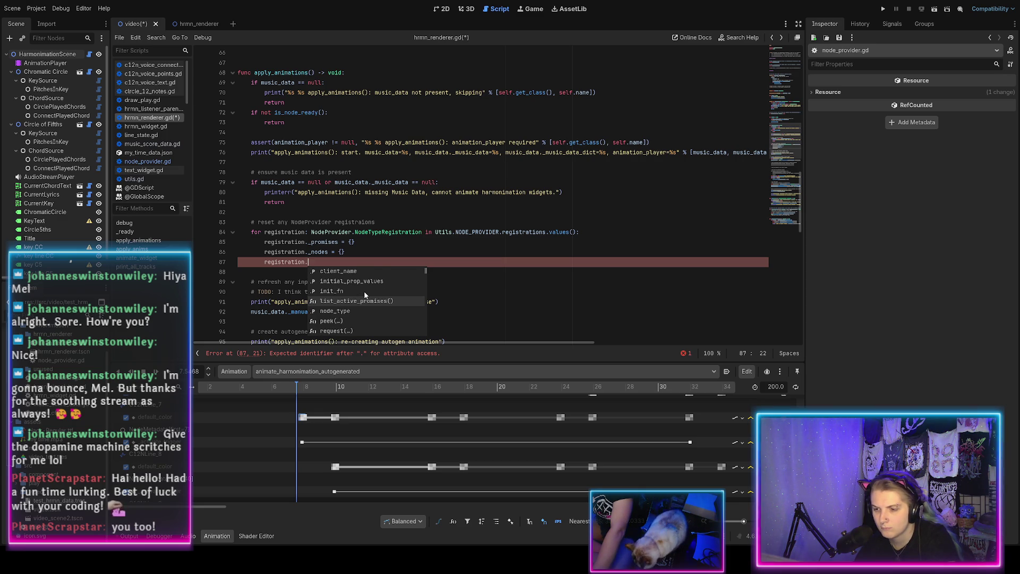
key("Down")
key("Down")
key("Down")
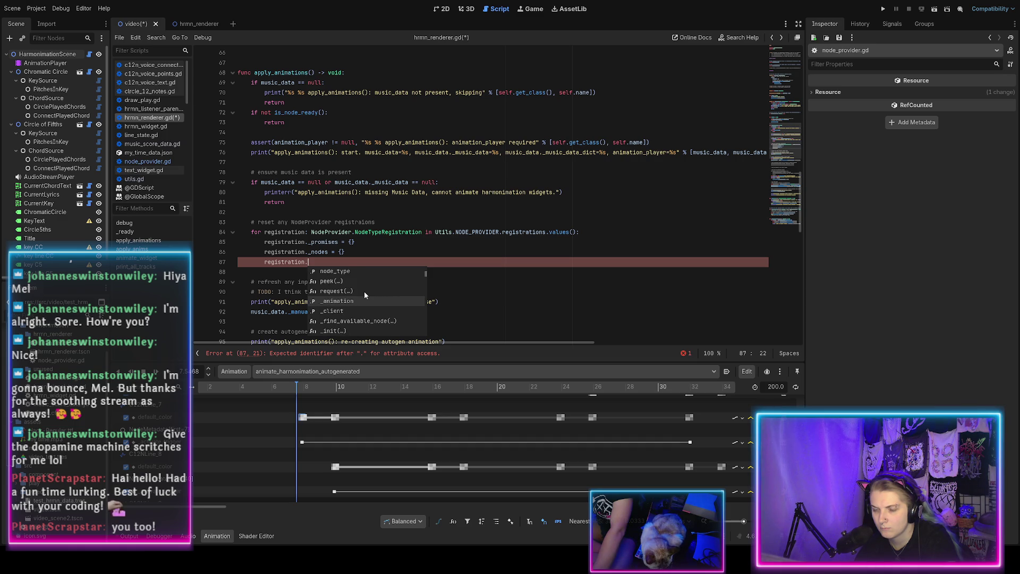
key("Down")
key("Down")
key("Down")
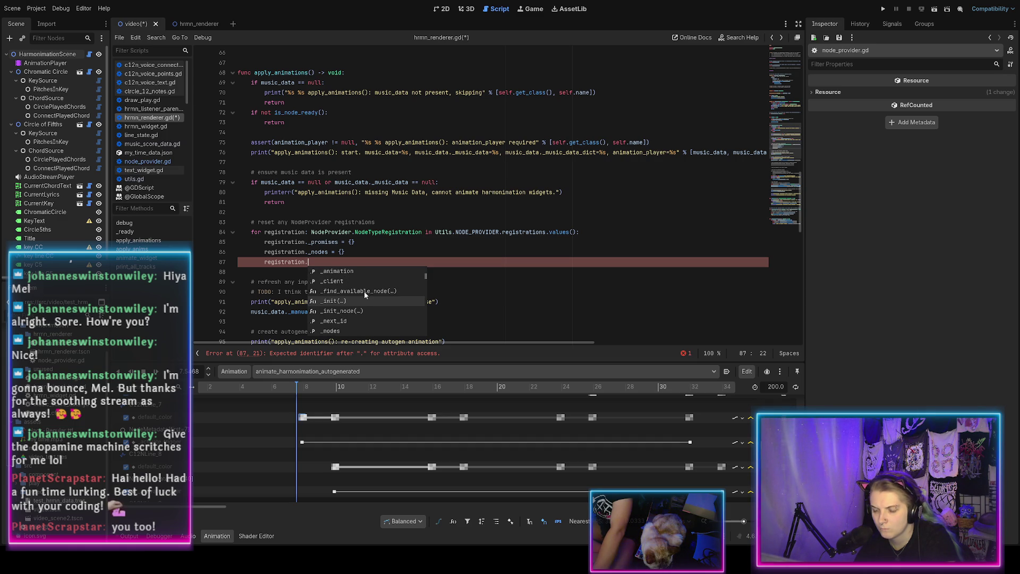
key("Down")
key("Down")
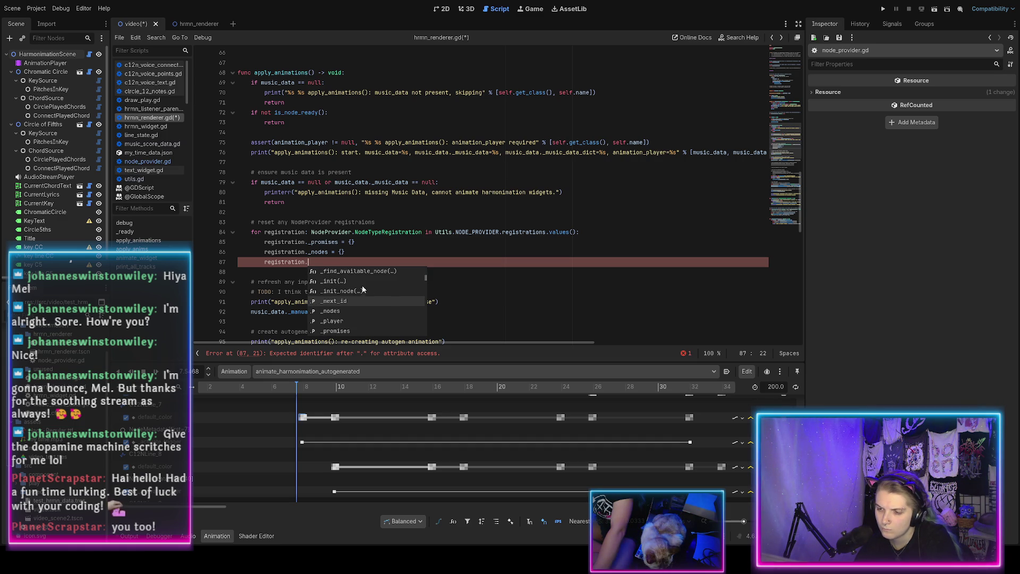
key("Down")
key("Down")
key("Down")
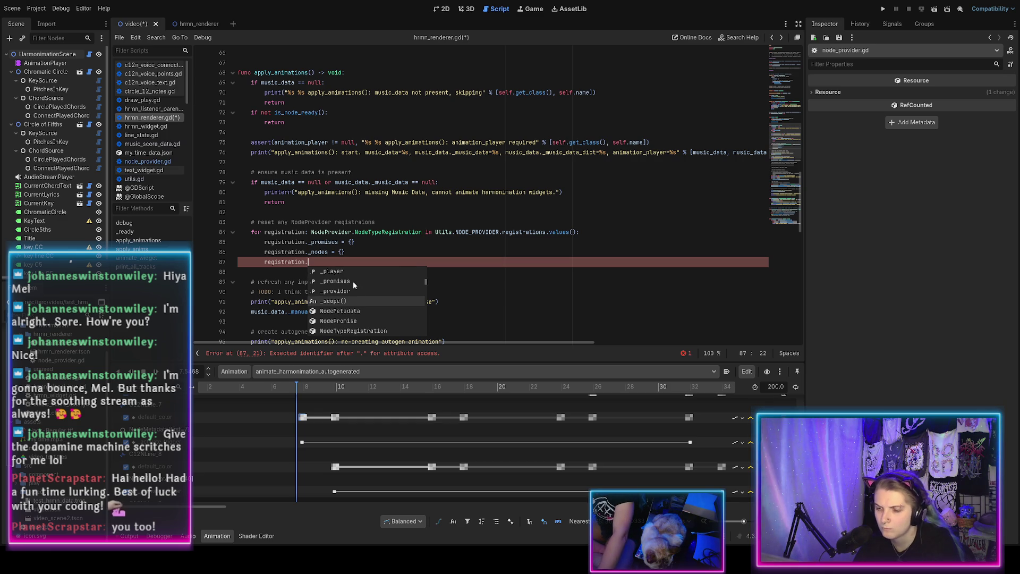
key("Escape")
key("BackSpace")
key("BackSpace")
key("BackSpace")
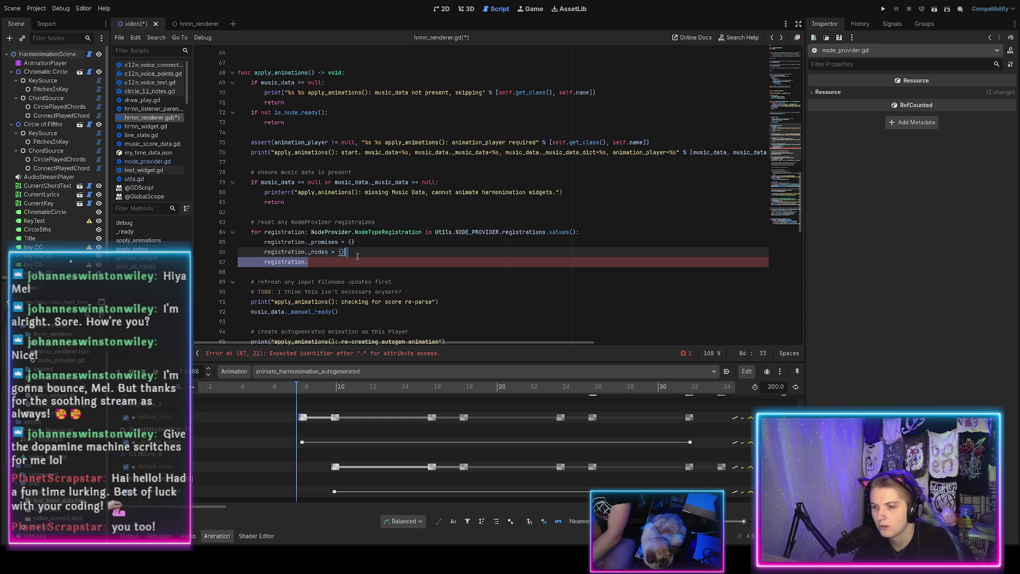
key("ctrl+s")
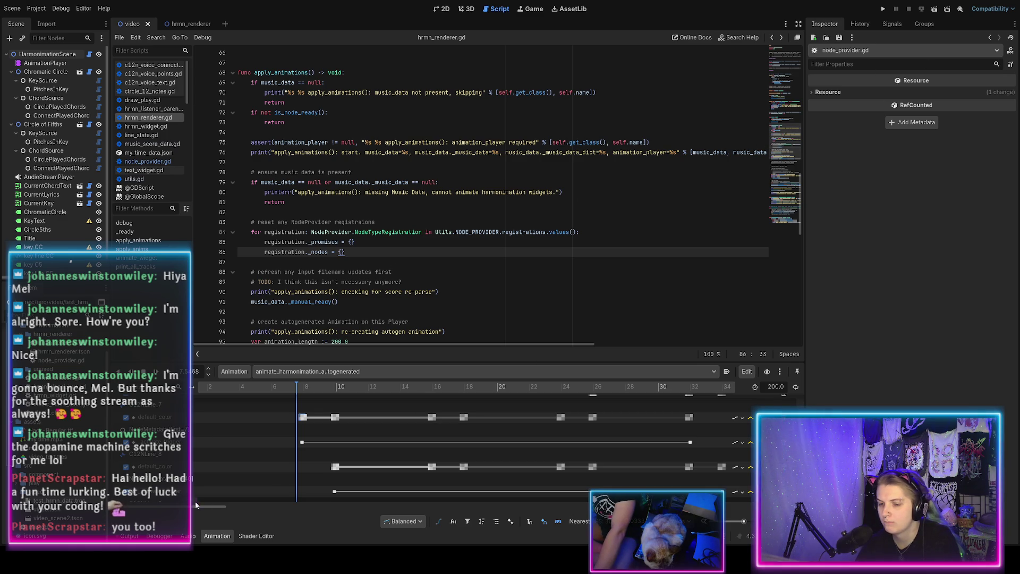
Step: Show the Output log and reopen the harmonimation project from the Project Manager
left_click(129, 535)
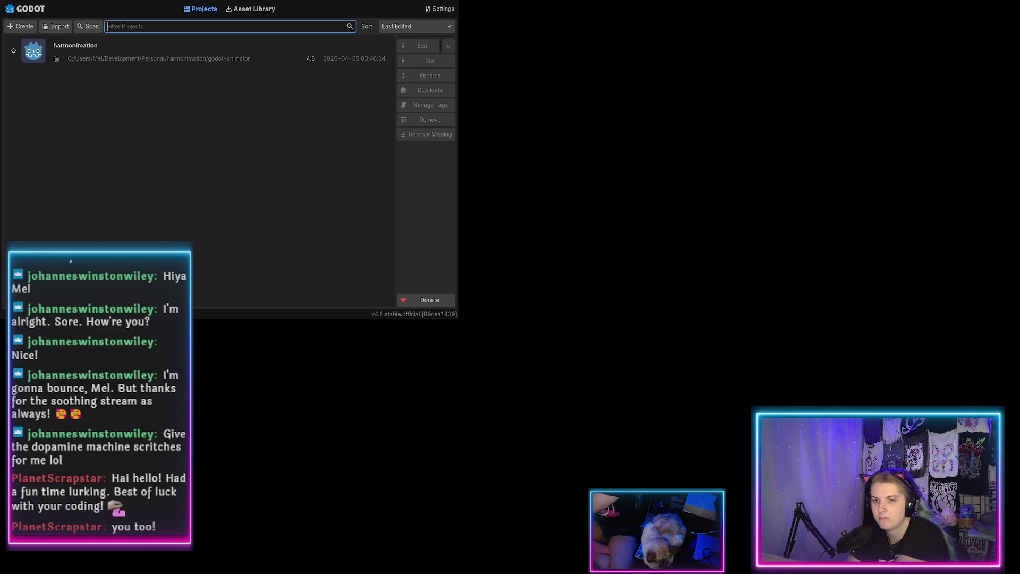
double_click(136, 53)
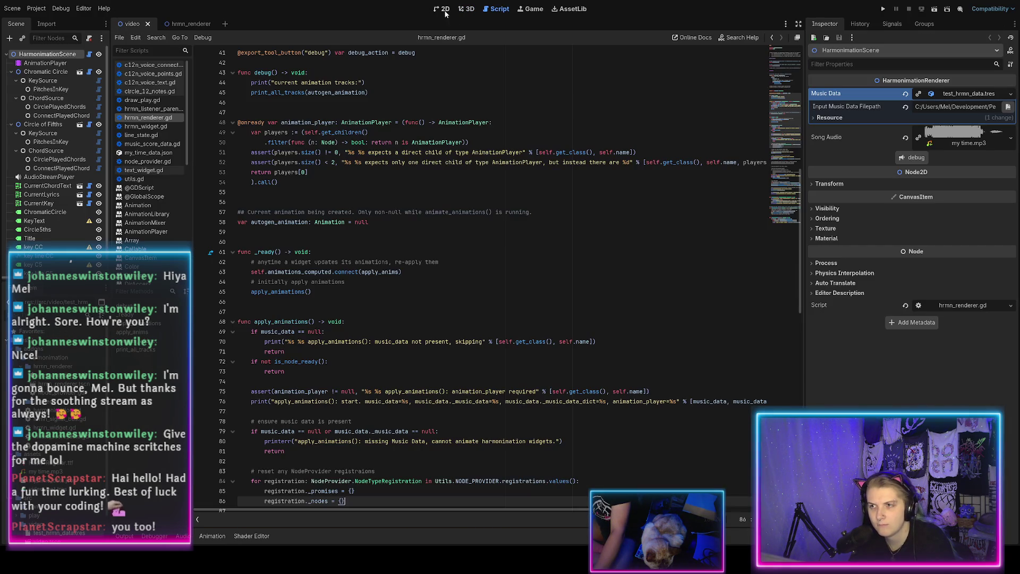
Step: Preview the demo scene's regenerated animation tracks in 2D by scrubbing the timeline, then save the scene
left_click(445, 9)
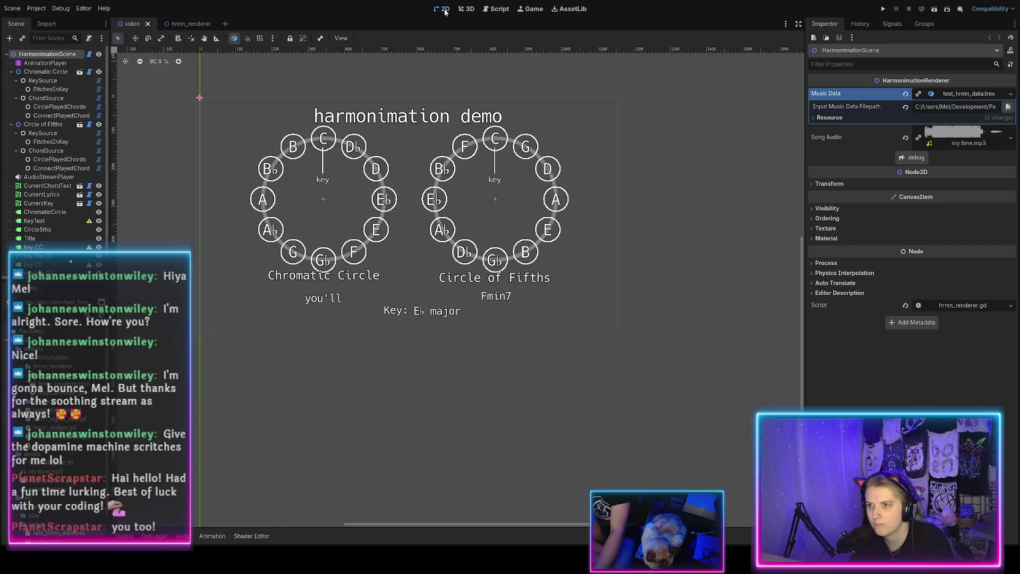
left_click(212, 535)
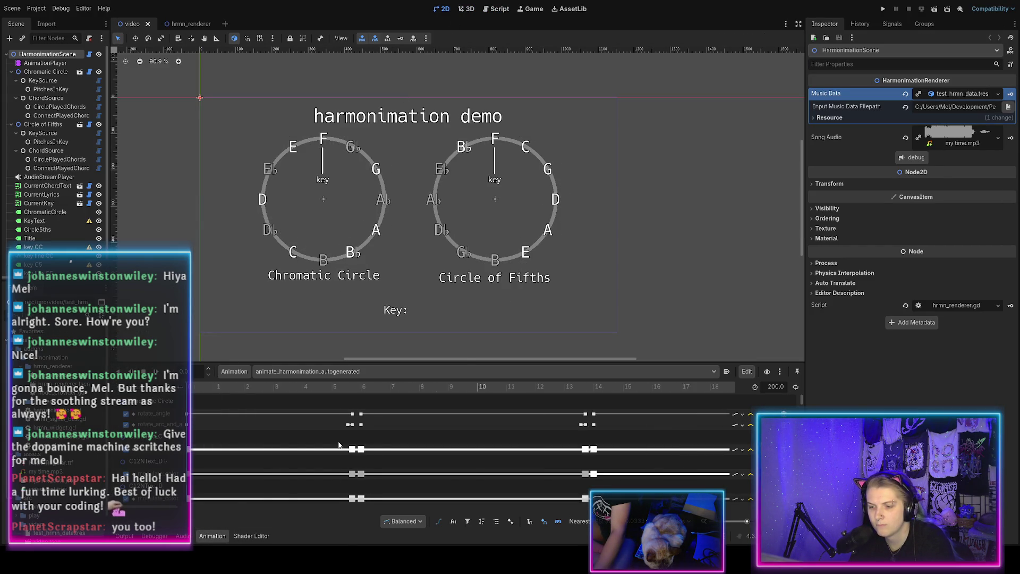
scroll(207, 397, "down", 3)
mouse_move(206, 397)
left_mouse_down()
mouse_move(386, 407)
mouse_move(222, 410)
mouse_move(305, 419)
mouse_move(606, 431)
mouse_move(335, 427)
mouse_move(743, 427)
mouse_move(518, 429)
mouse_move(568, 427)
mouse_move(476, 458)
mouse_move(350, 394)
mouse_move(696, 399)
mouse_move(175, 409)
left_mouse_up()
scroll(531, 441, "down", 3, "ctrl")
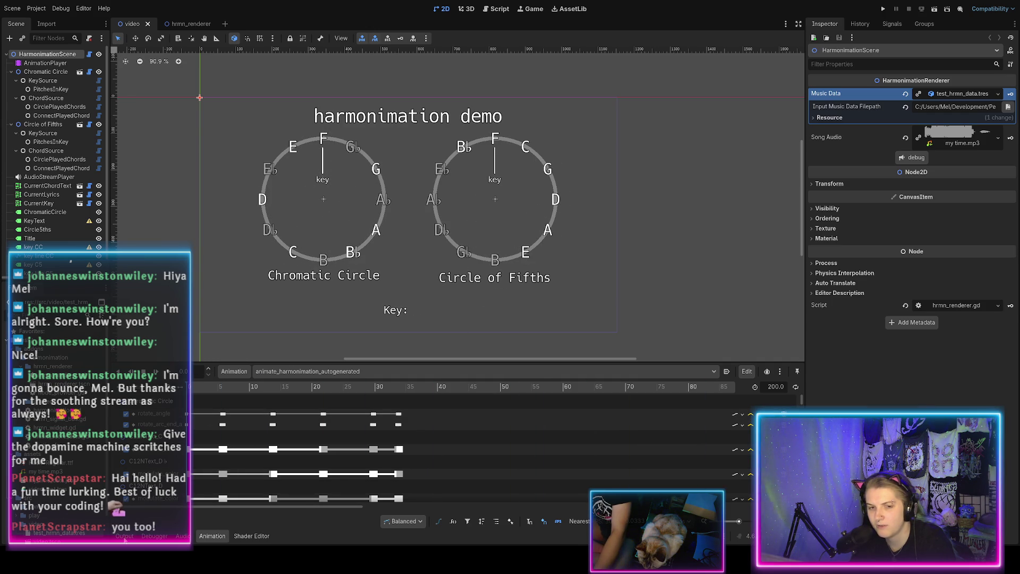
key("ctrl+s")
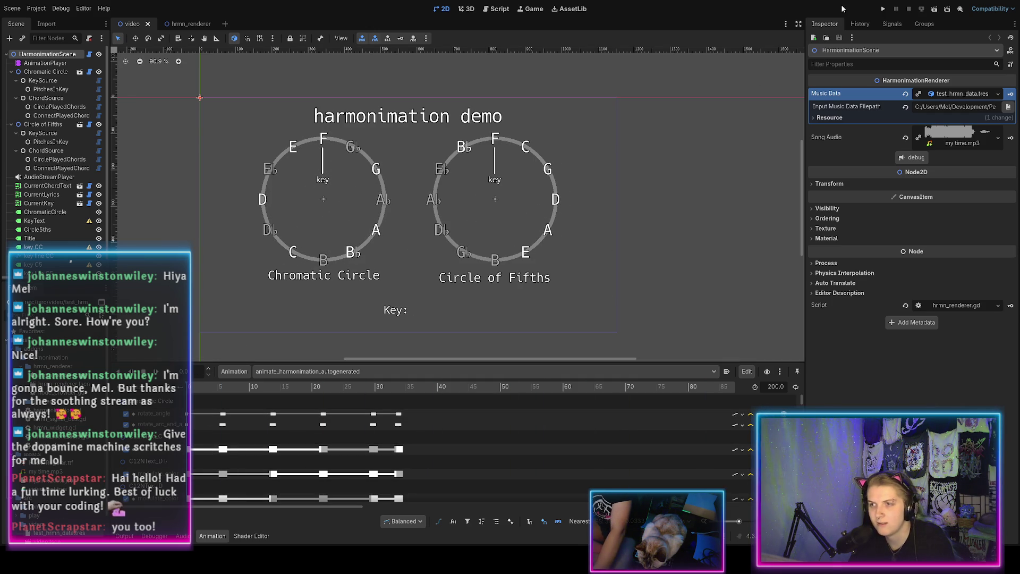